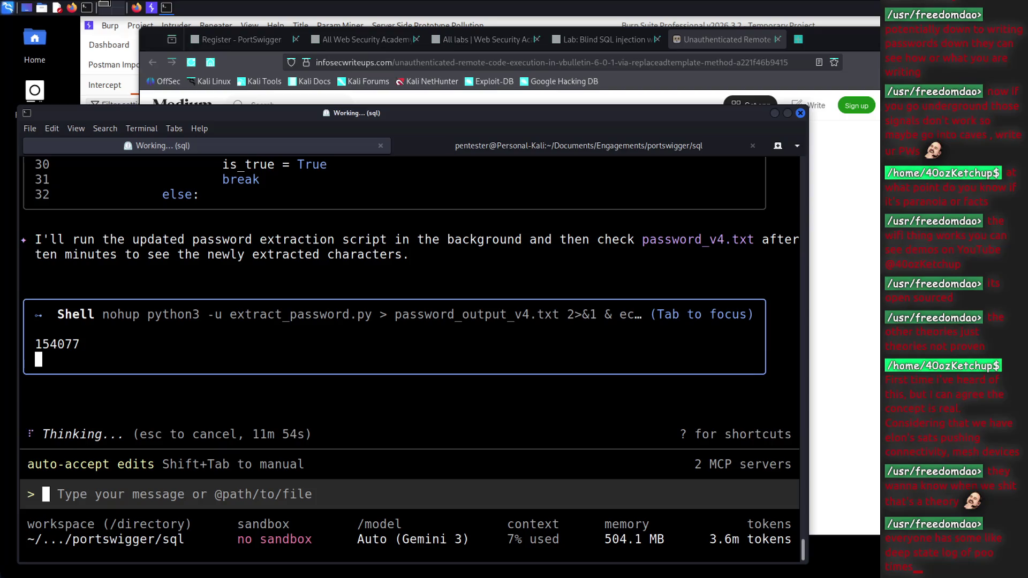
Glance over the Medium article and the blind SQL injection lab tab, then return to Gemini CLI
click(862, 435)
scroll(862, 435, down, 1)
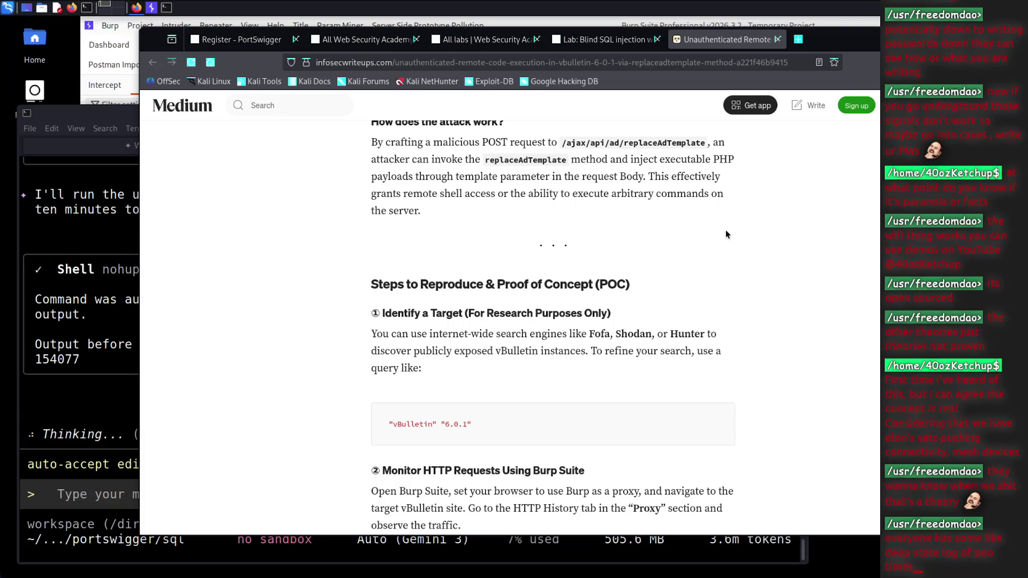
click(596, 39)
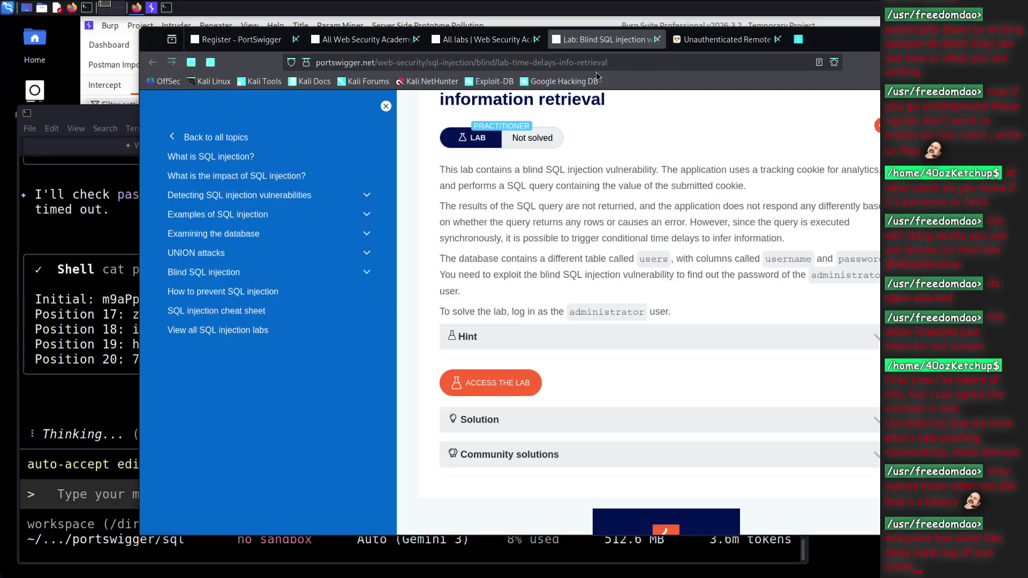
click(125, 373)
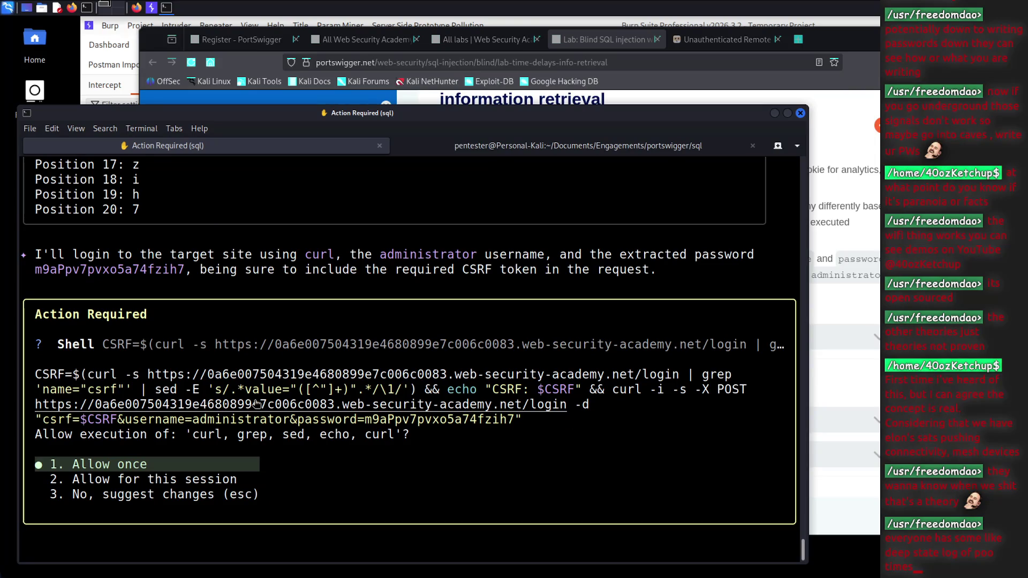
Allow Gemini CLI's commands for this session, then switch back to the browser
key(Down)
key(Return)
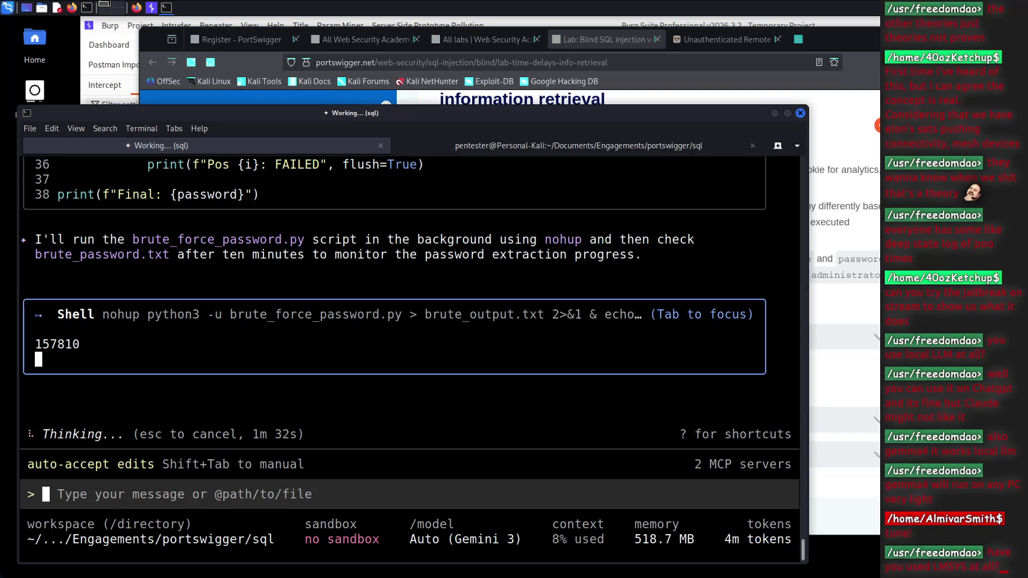
key(alt+Tab)
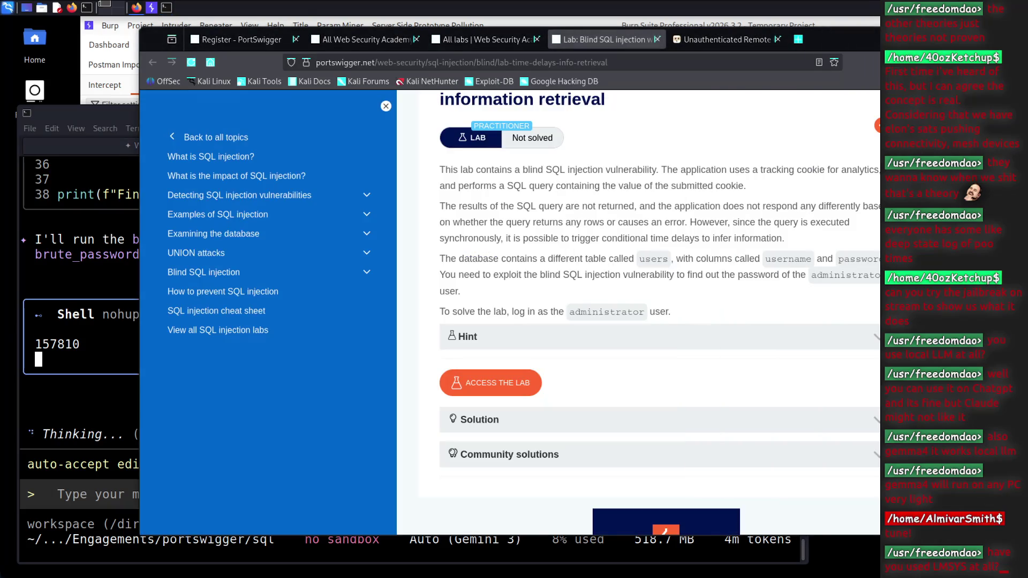
Search Google for LMSYS and open the LMSYS Org result in its own tab, closing the search
key(ctrl+t)
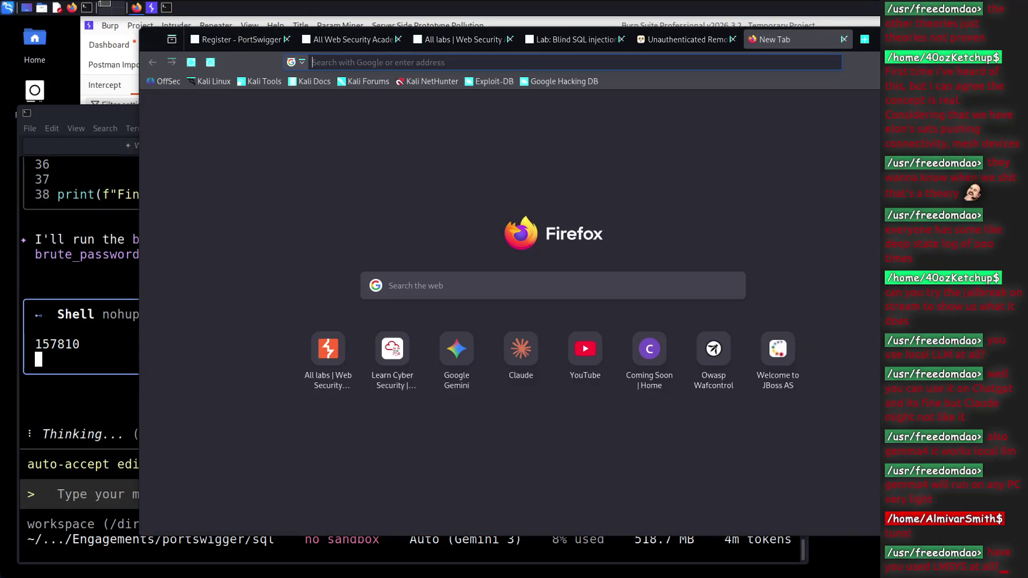
text(LMSYS)
key(Return)
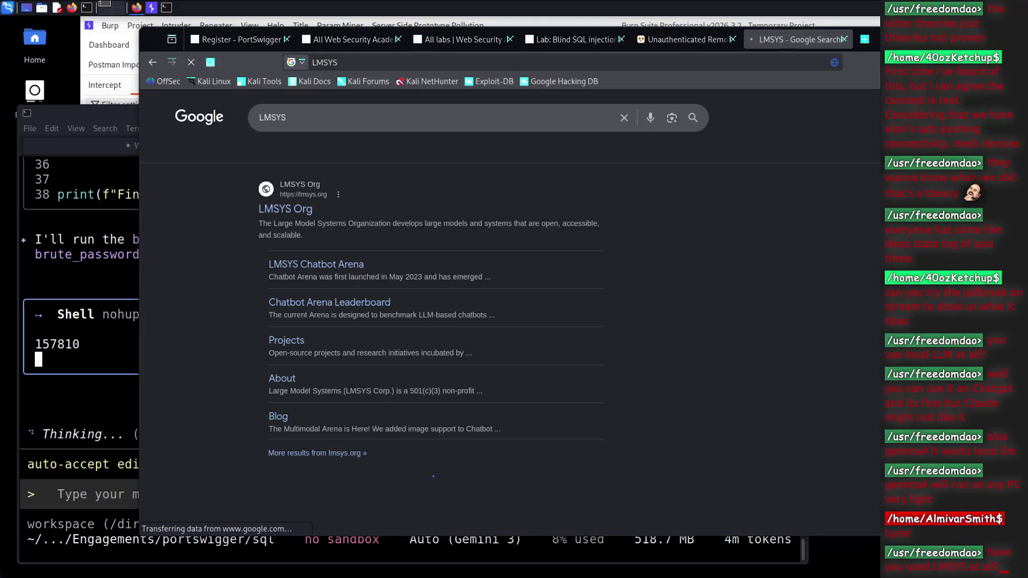
middle_click(302, 210)
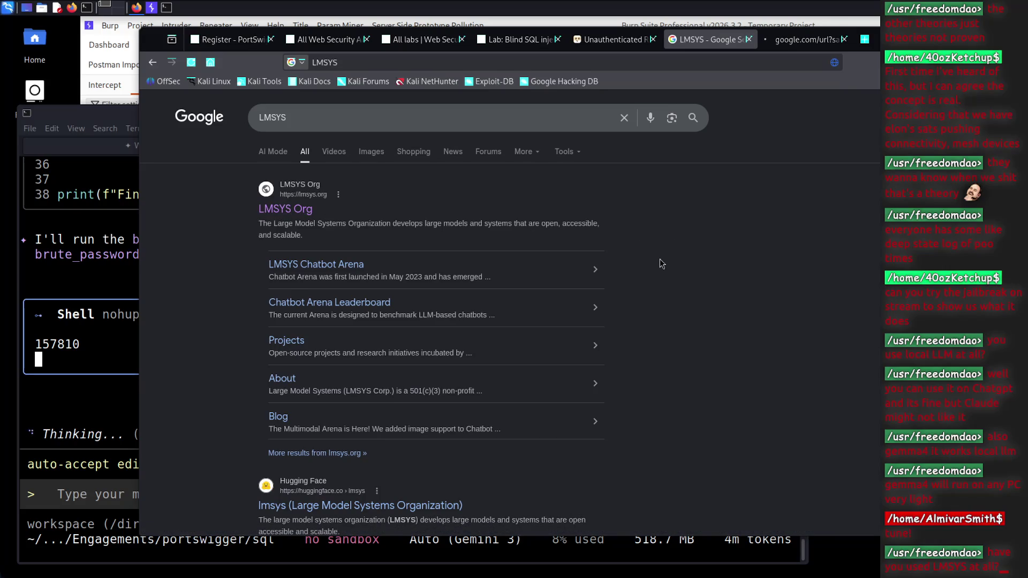
key(ctrl+w)
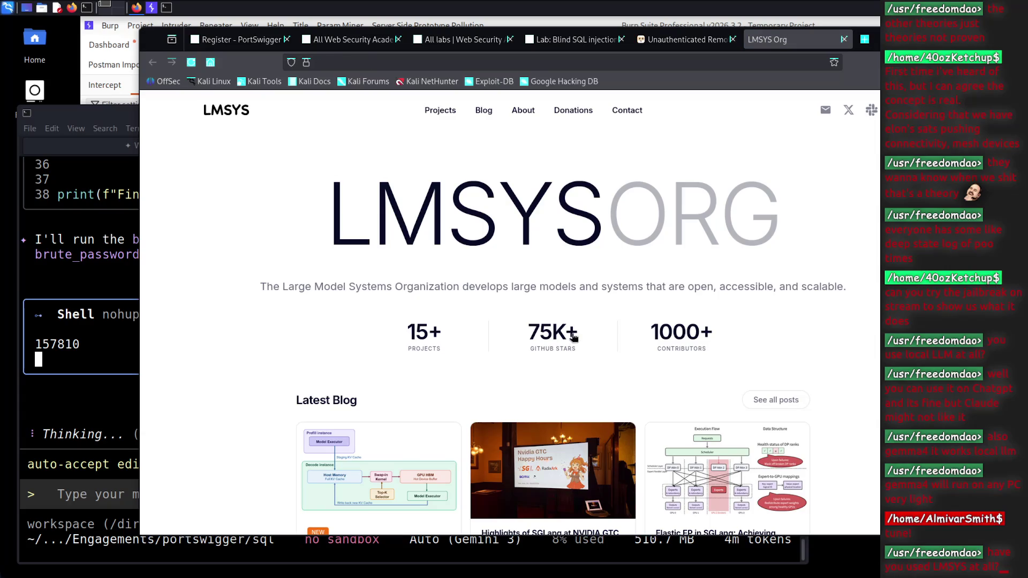
scroll(529, 299, down, 8)
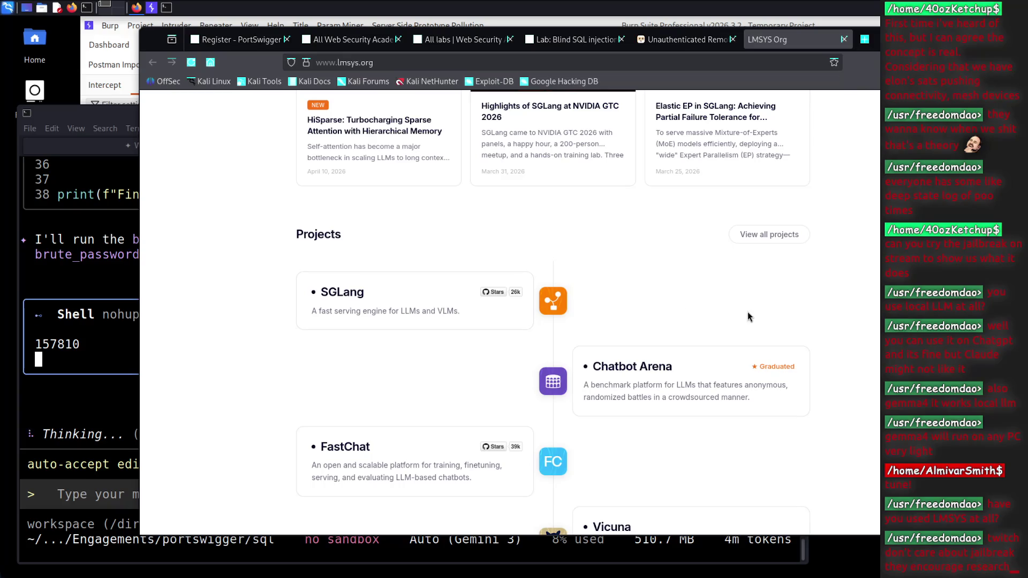
scroll(801, 309, up, 1)
scroll(861, 316, down, 1)
scroll(860, 318, up, 4)
scroll(836, 348, down, 1)
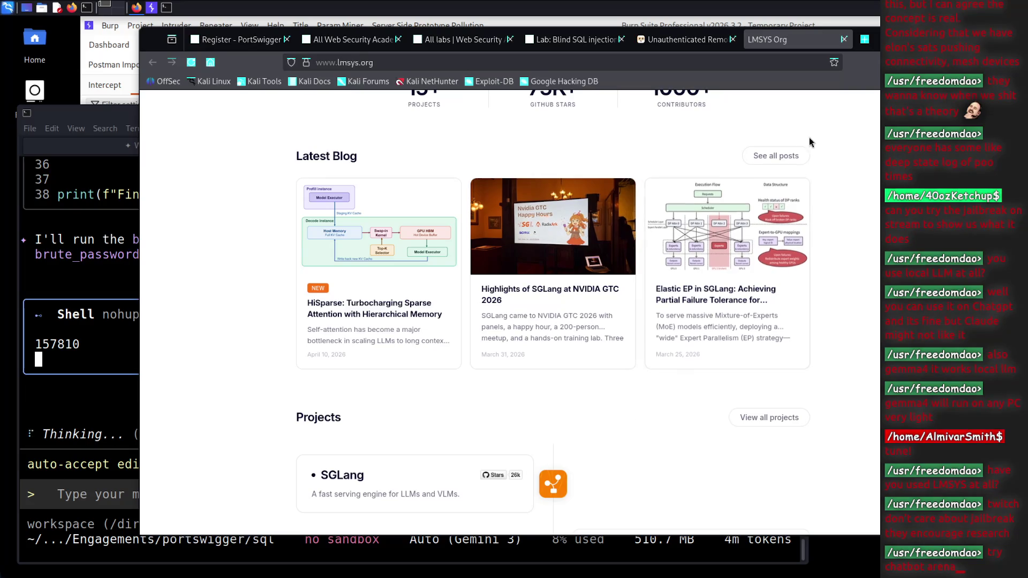
drag(872, 40, 867, 37)
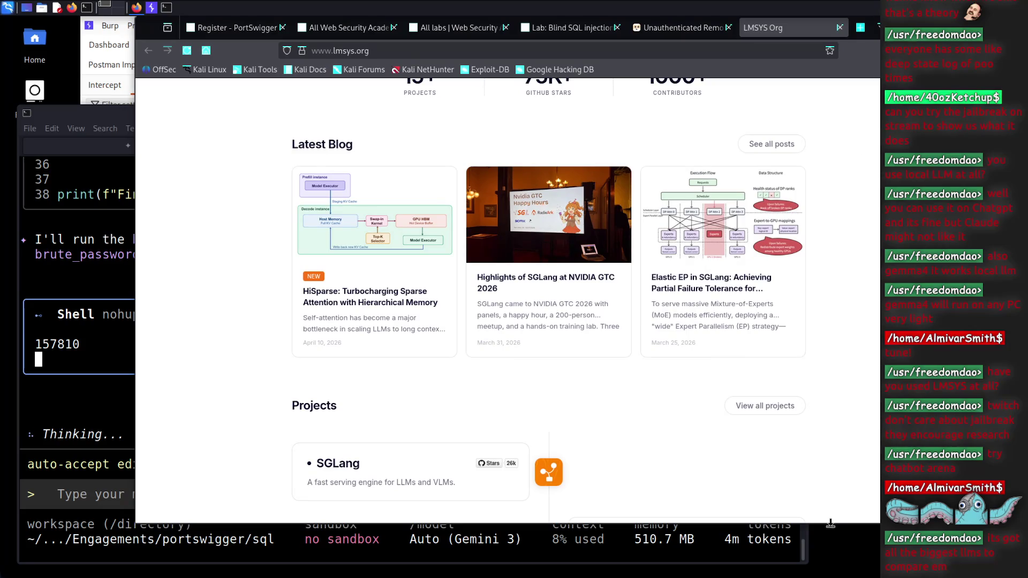
drag(830, 521, 831, 548)
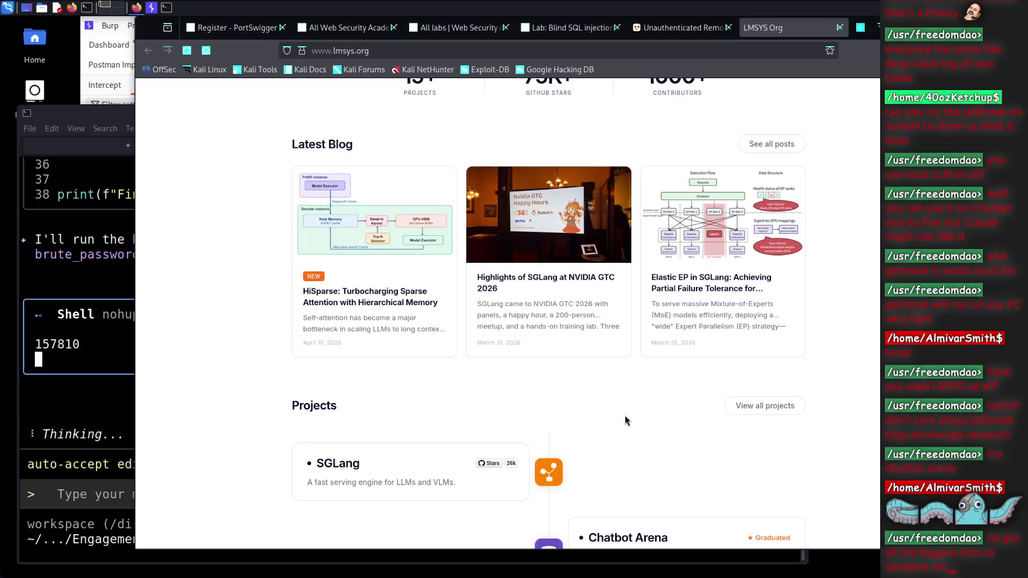
scroll(624, 414, down, 9)
scroll(615, 403, up, 14)
scroll(615, 405, down, 5)
scroll(615, 404, down, 5)
scroll(752, 350, up, 10)
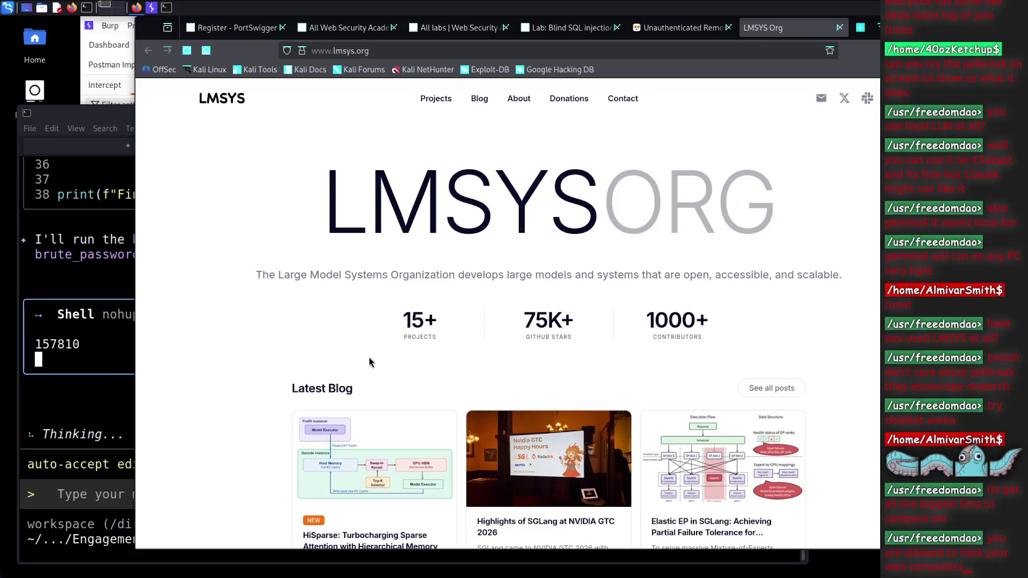
click(122, 380)
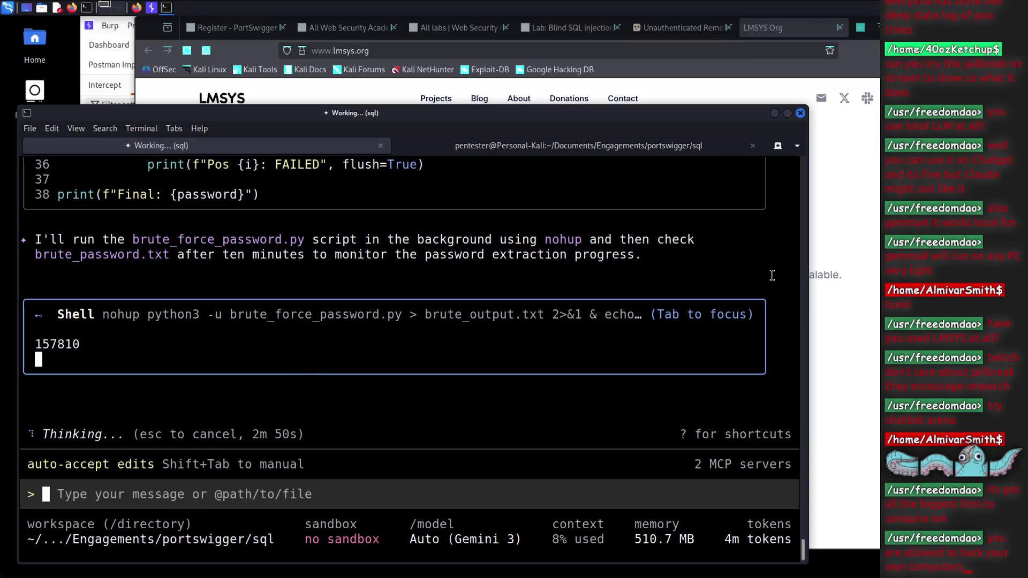
click(869, 266)
drag(363, 275, 667, 271)
drag(565, 275, 668, 287)
click(621, 289)
drag(294, 275, 633, 275)
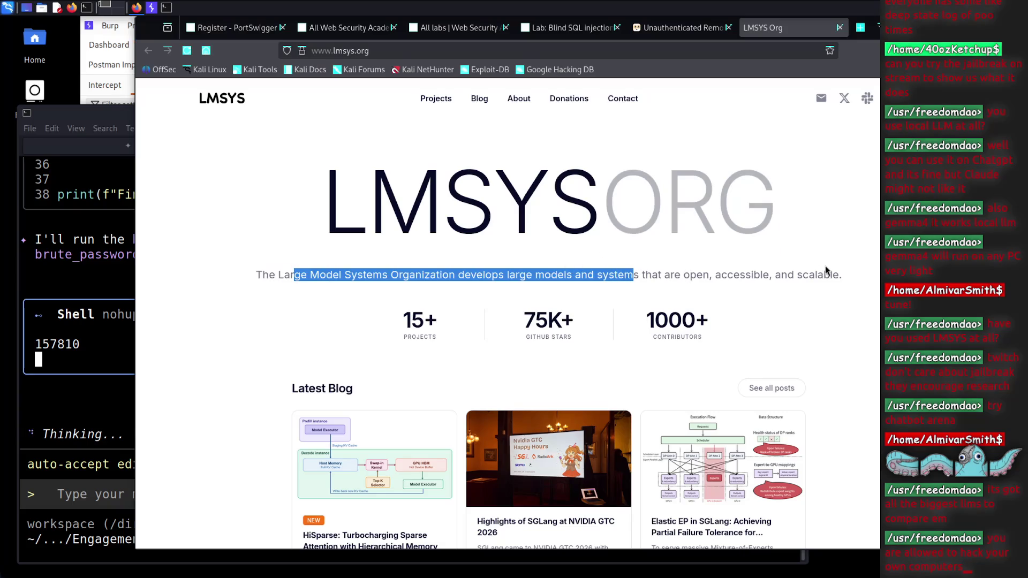
scroll(825, 267, down, 3)
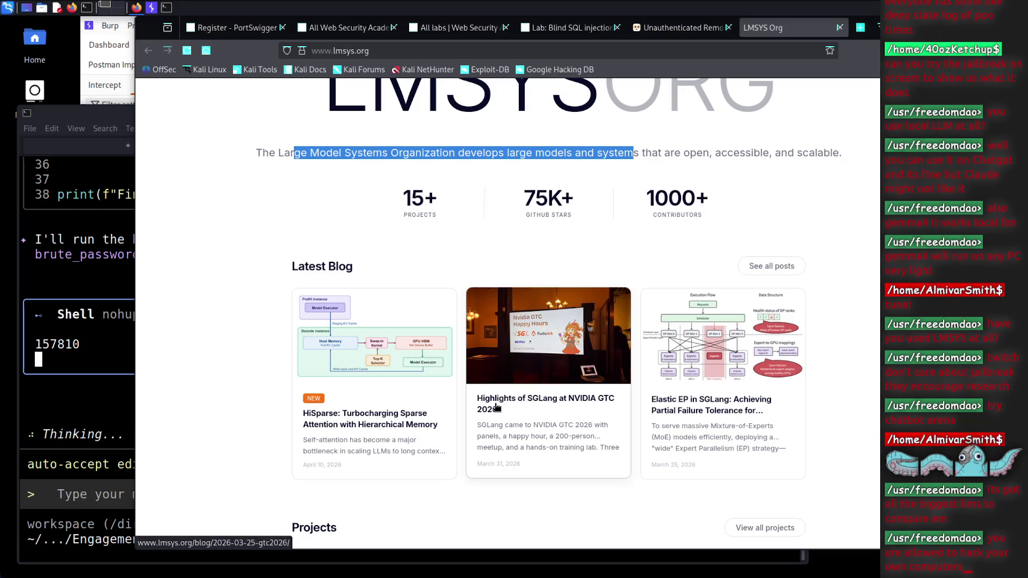
scroll(433, 427, down, 9)
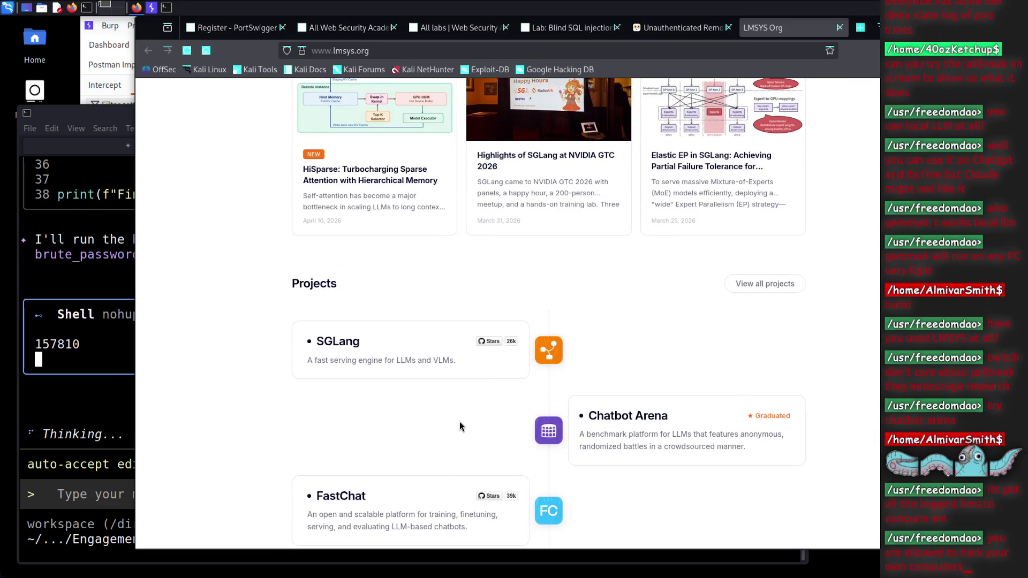
scroll(509, 412, down, 4)
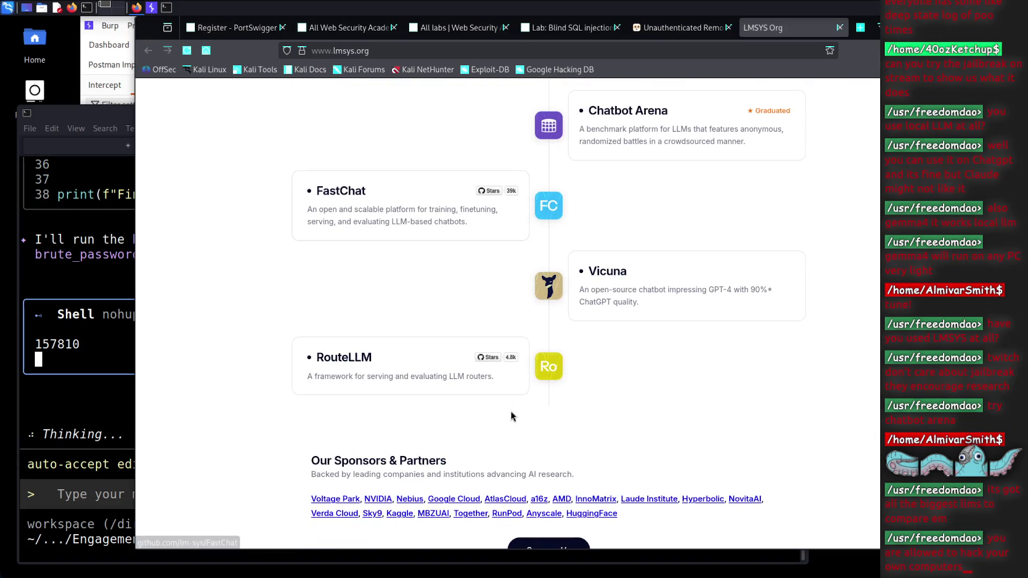
scroll(681, 381, down, 1)
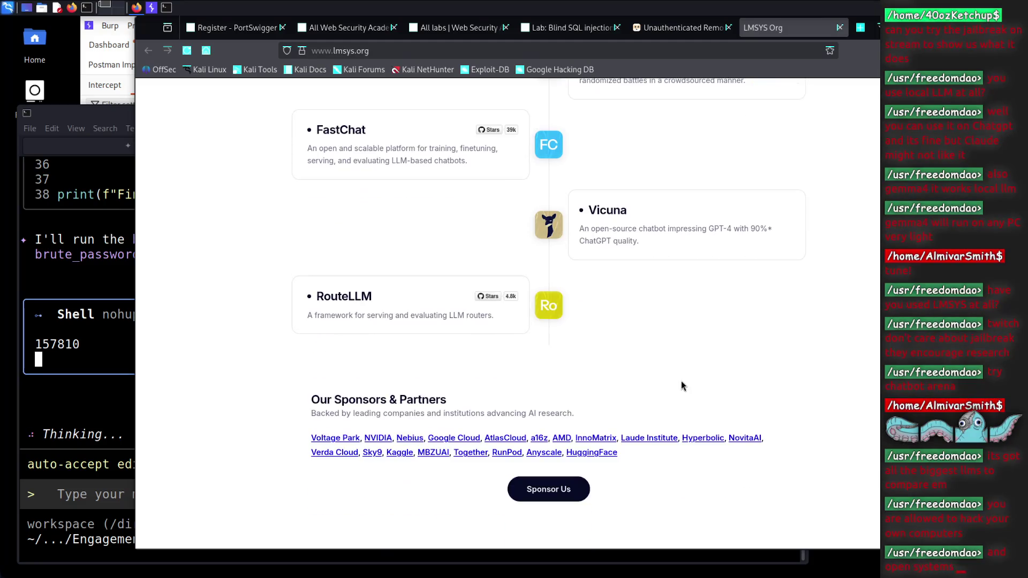
scroll(689, 362, up, 20)
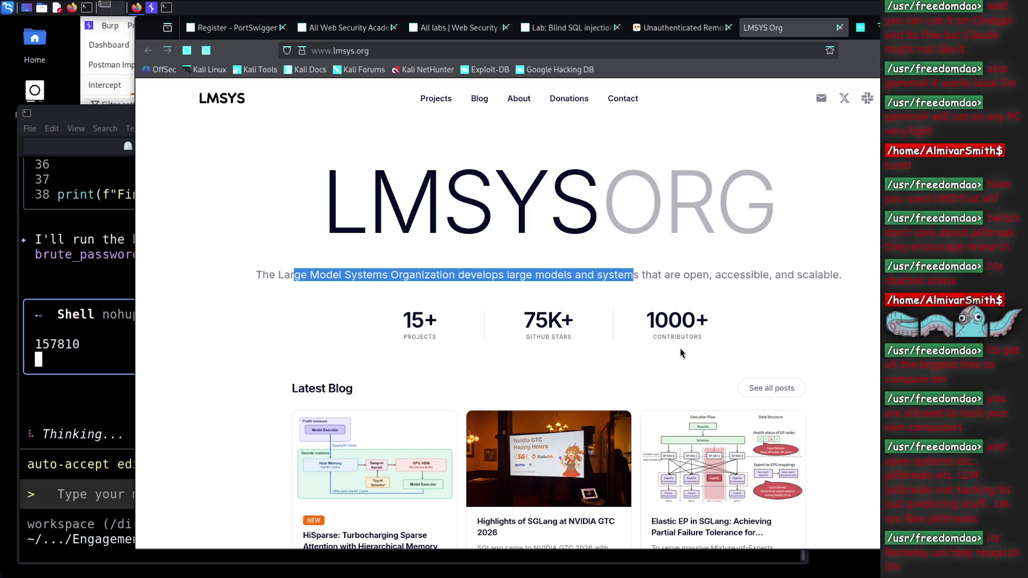
click(437, 100)
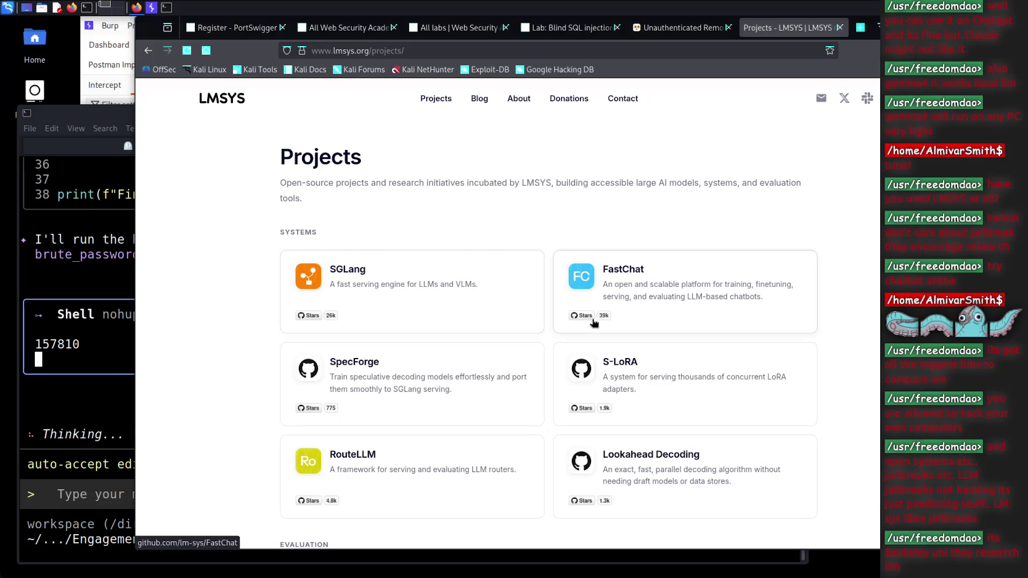
scroll(567, 345, down, 3)
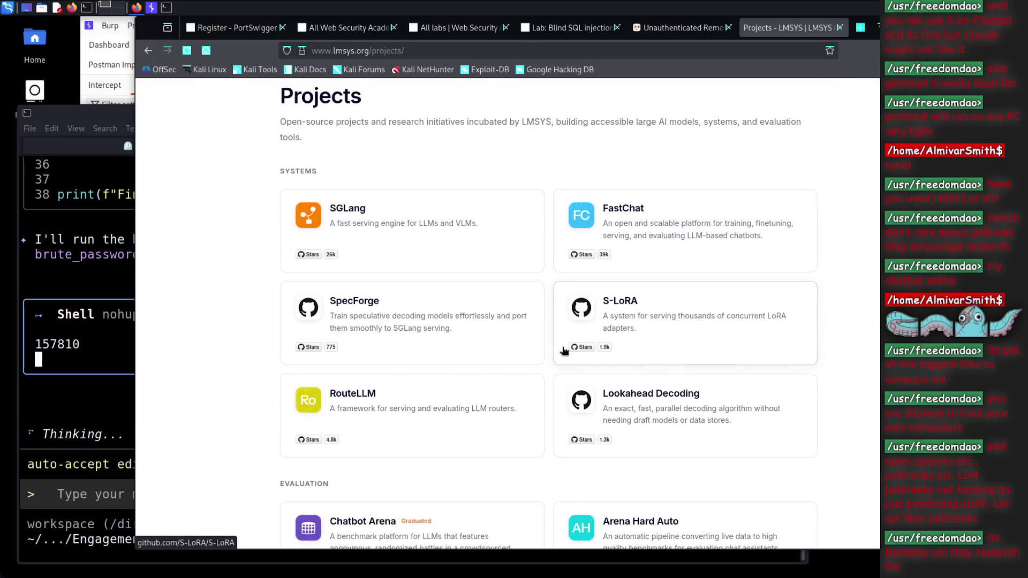
scroll(561, 348, down, 7)
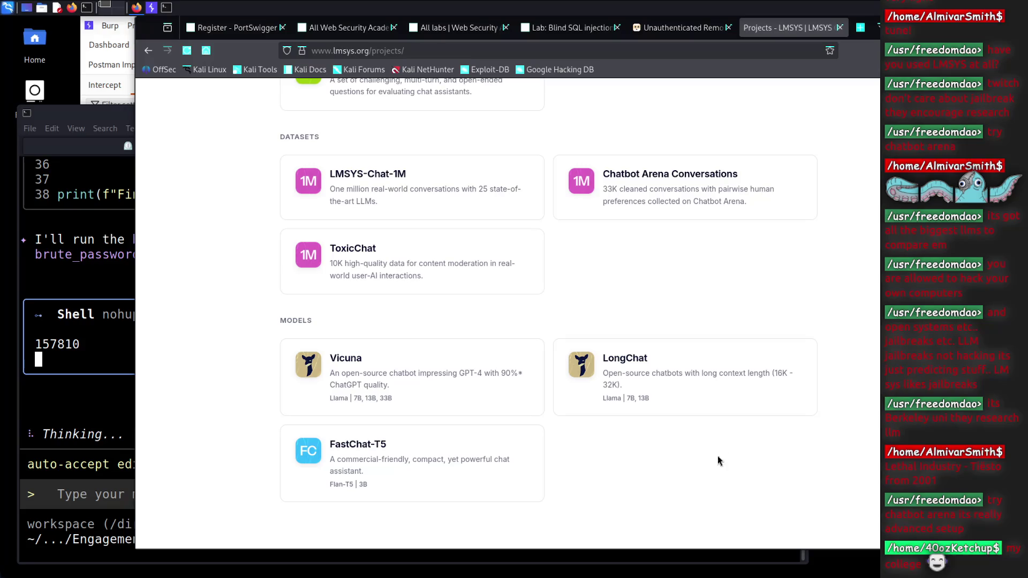
scroll(777, 459, down, 1)
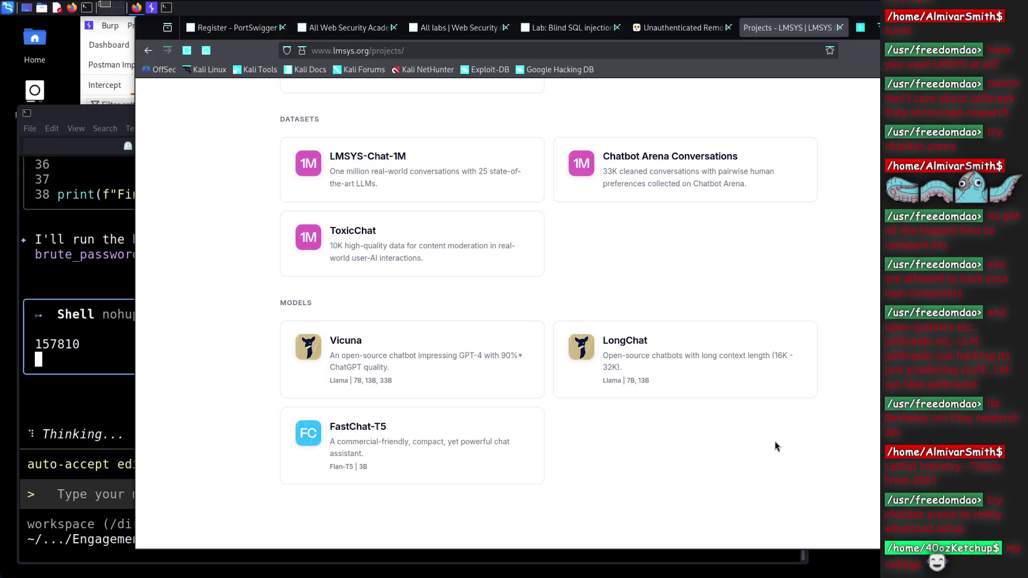
scroll(767, 439, up, 3)
scroll(802, 416, down, 2)
scroll(801, 416, down, 1)
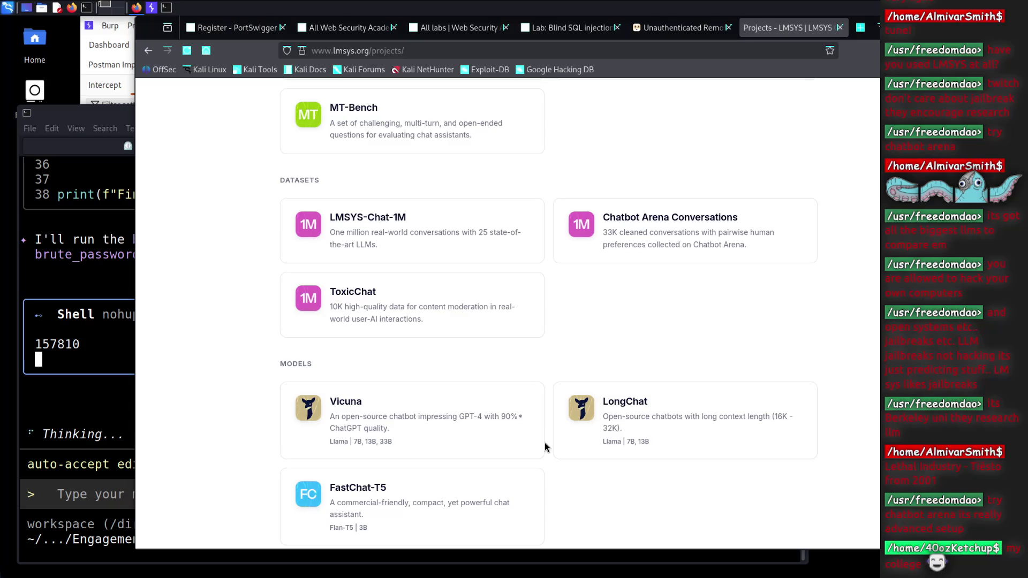
scroll(545, 448, up, 10)
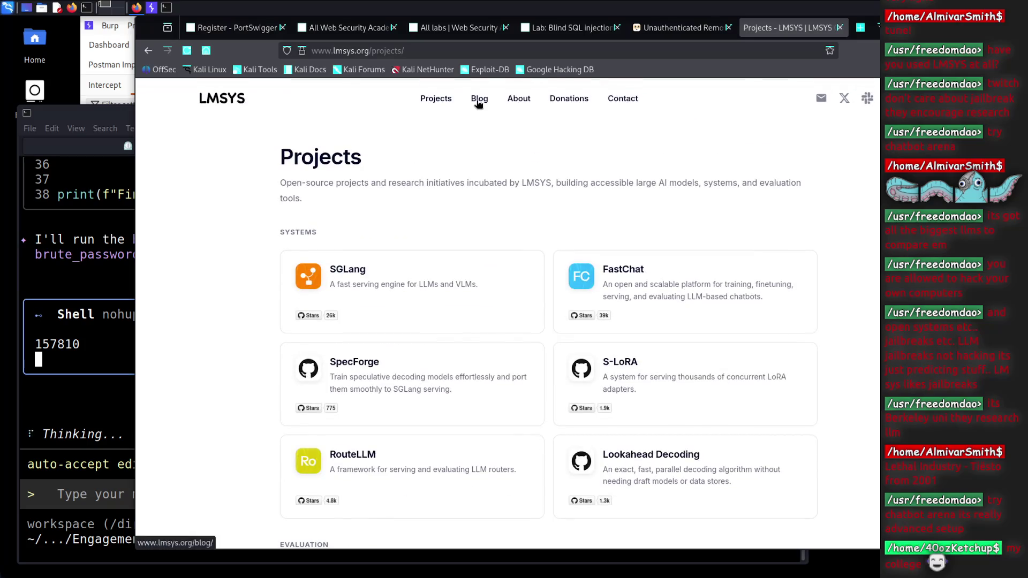
Browse the LMSYS Blog posts, then return to the Gemini CLI terminal
click(477, 102)
scroll(553, 414, down, 3)
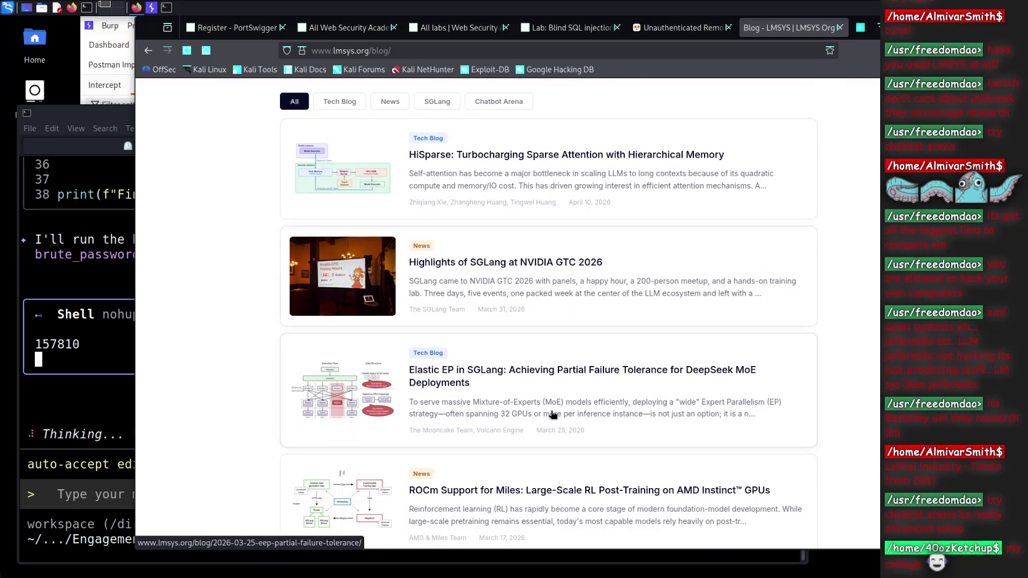
scroll(696, 412, down, 3)
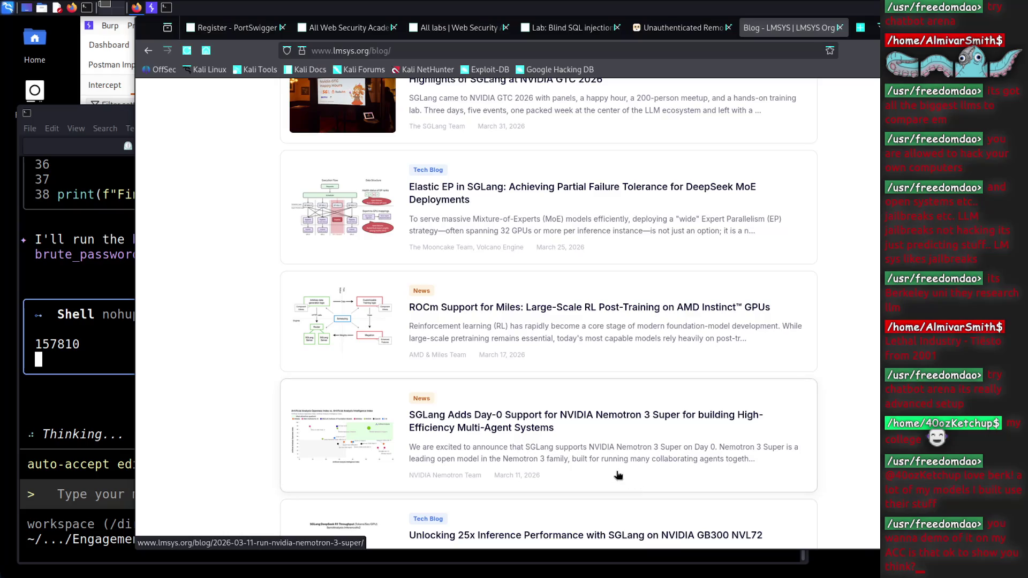
click(101, 422)
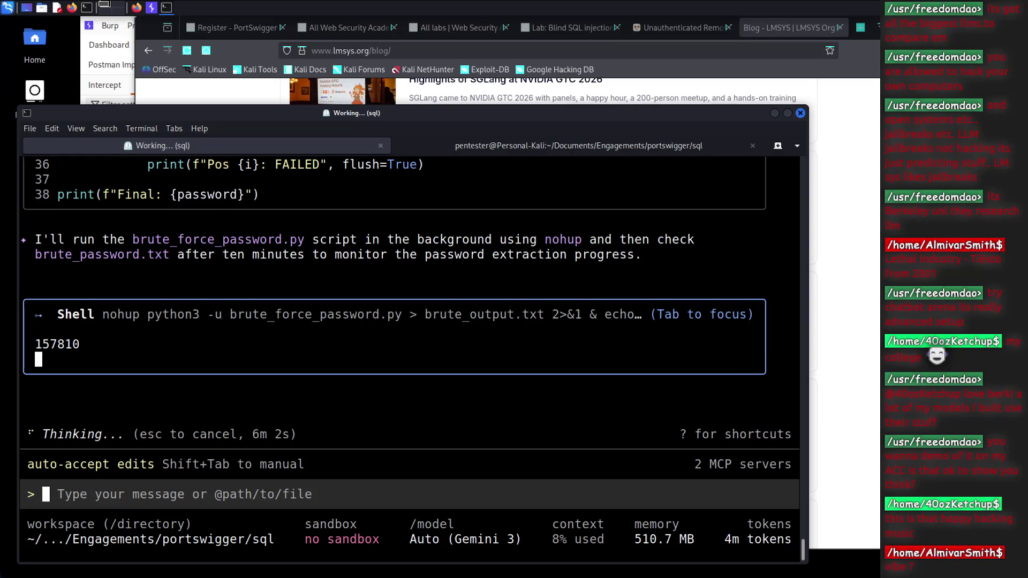
Highlight and read the brute_force_password.py progress and timeout messages, then return to the LMSYS blog
drag(97, 239, 364, 242)
click(296, 261)
drag(638, 256, 35, 247)
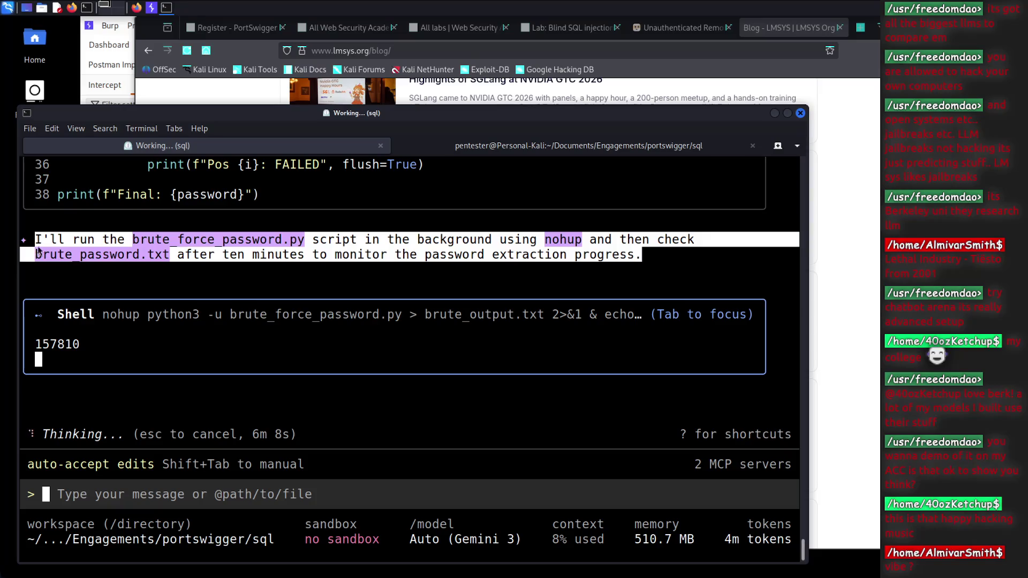
click(34, 247)
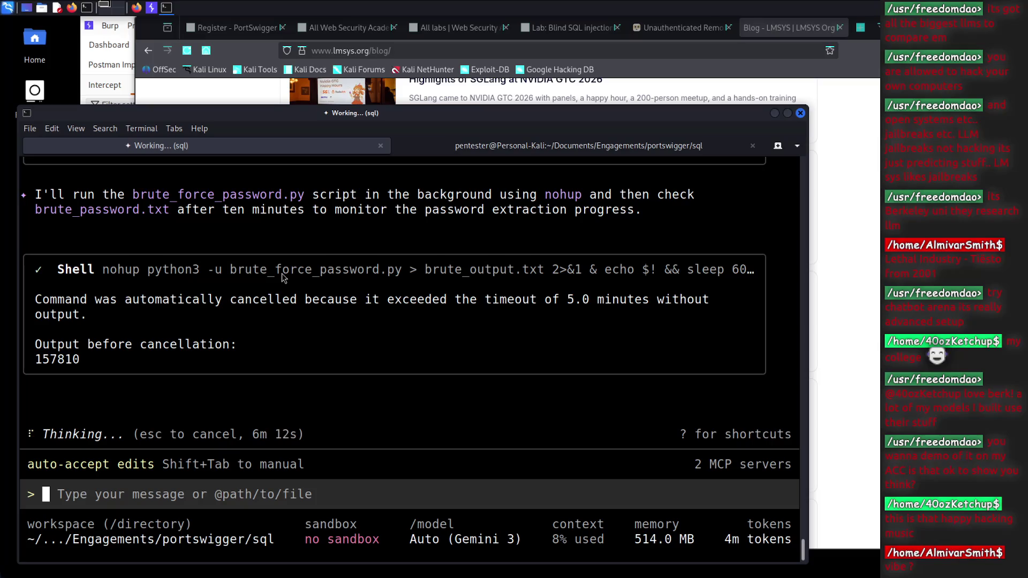
drag(201, 302, 583, 305)
click(581, 305)
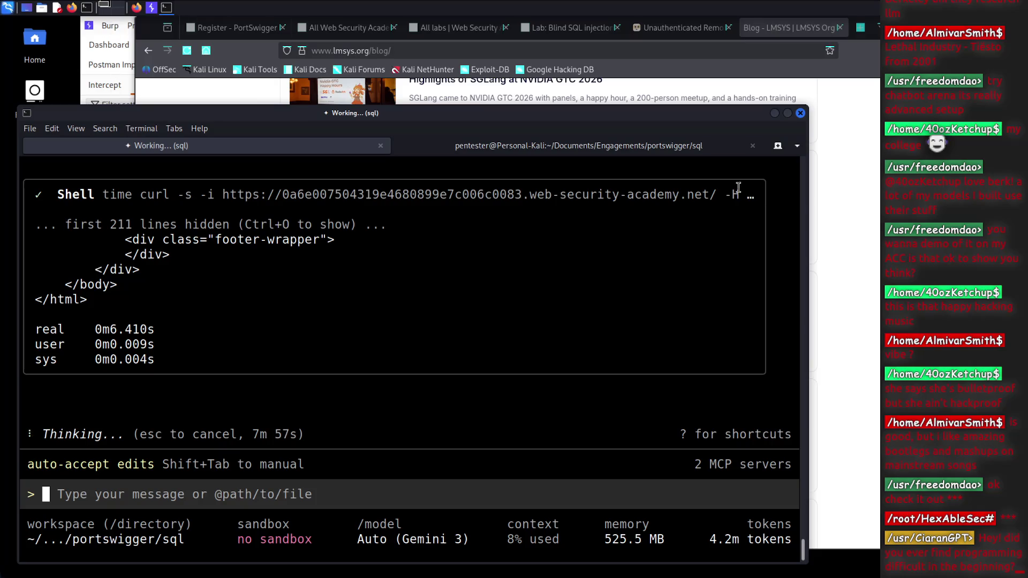
click(857, 224)
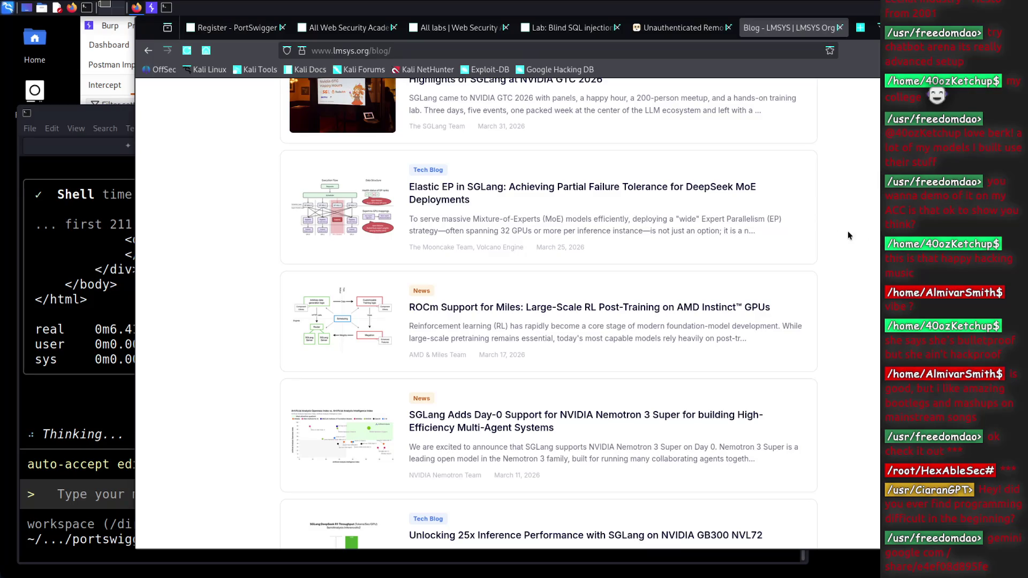
Search Google for the shared chat address in a new tab, then switch to the blind SQL injection lab
key(ctrl+t)
text(google.com / share/e4ef08d895fe)
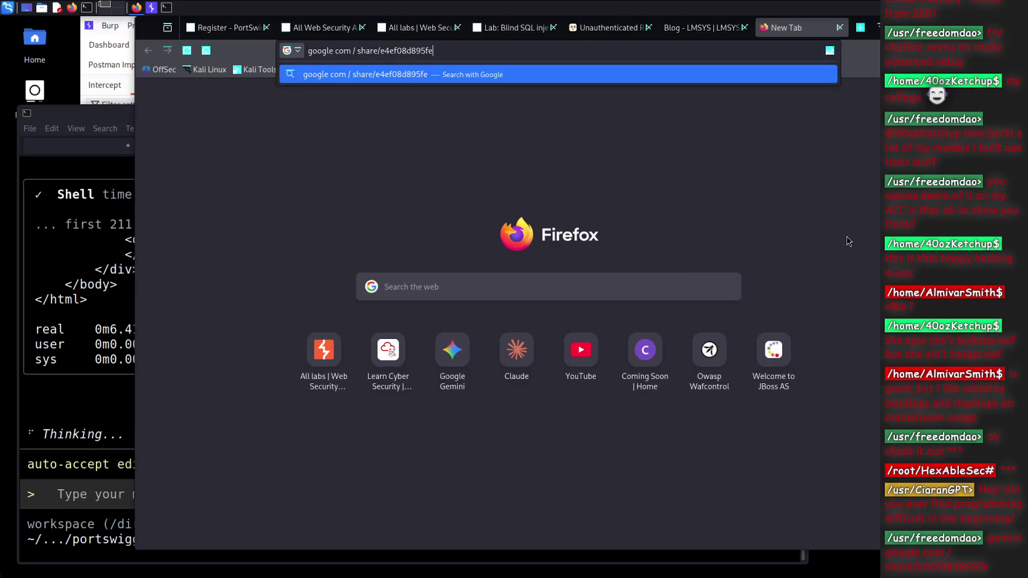
key(Return)
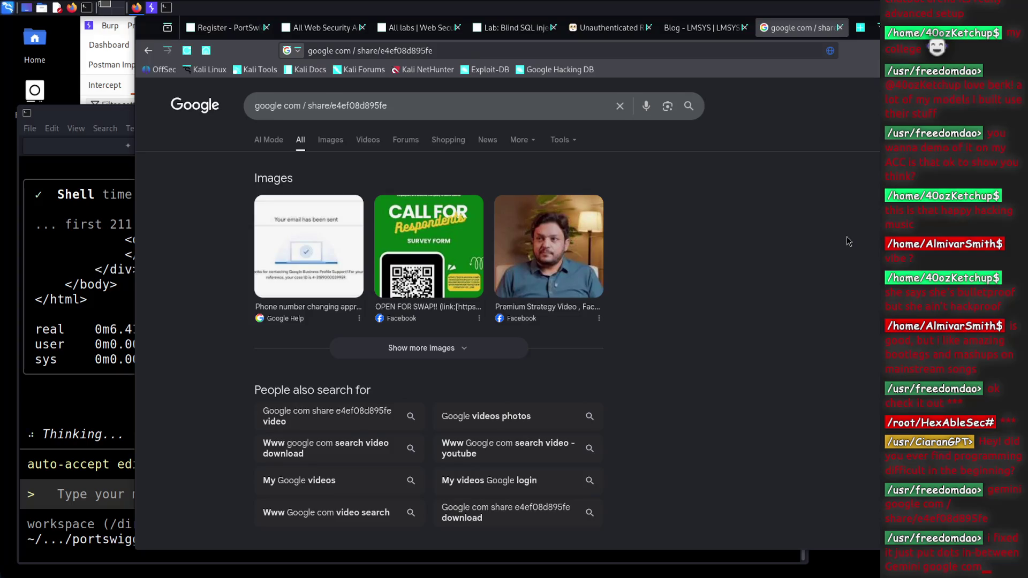
click(702, 36)
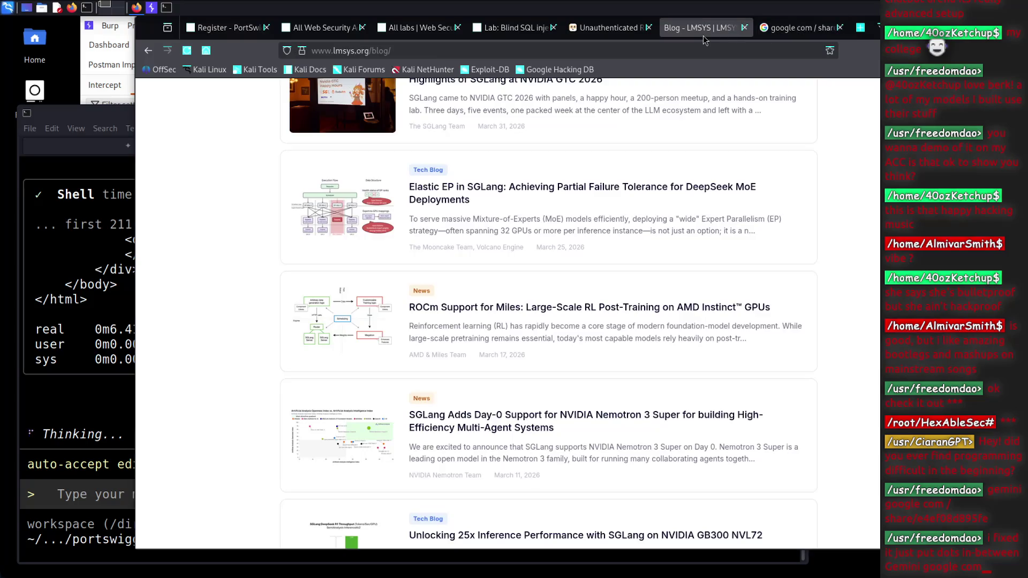
click(775, 33)
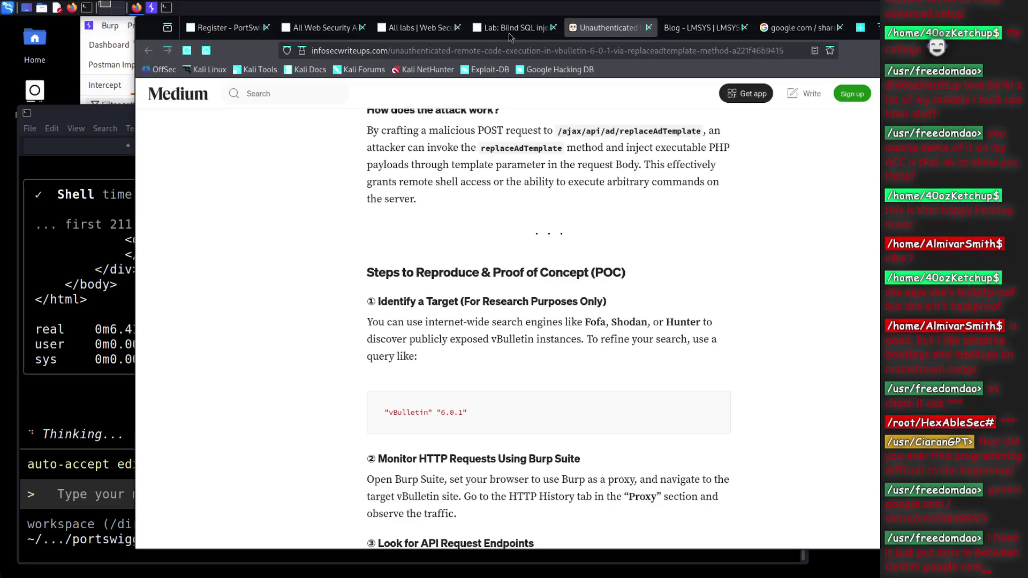
click(511, 28)
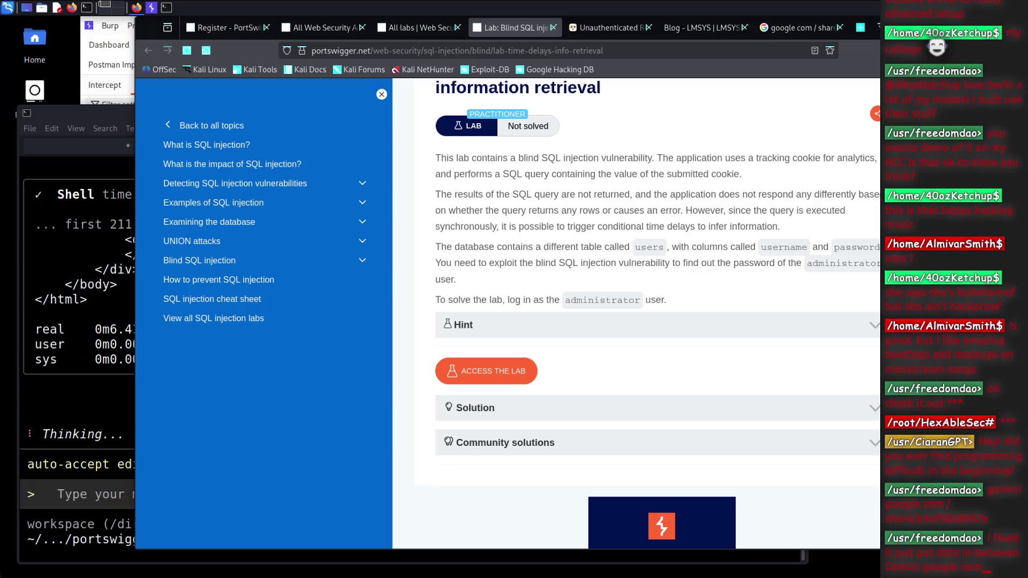
Check the Gemini CLI terminal briefly, then go back to the Google results for the share link
click(101, 472)
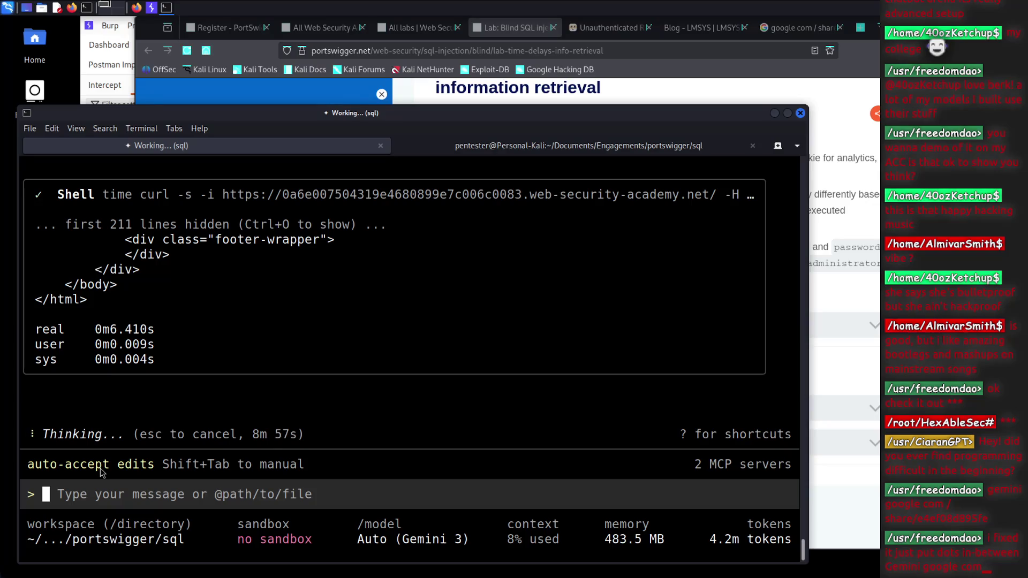
click(782, 28)
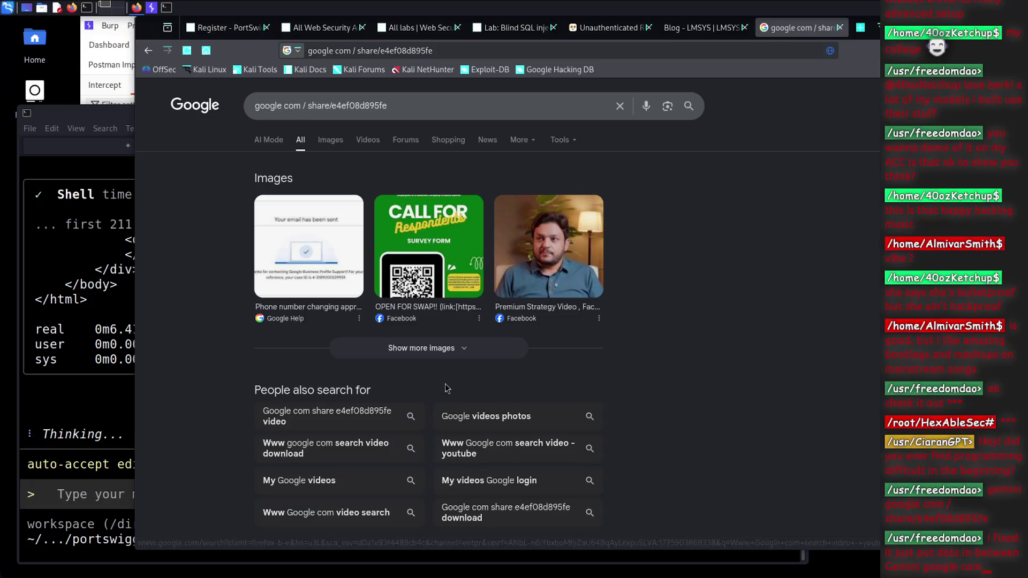
Fix the stray space in the query's google.com domain and rerun the search
click(284, 105)
key(BackSpace)
text(.)
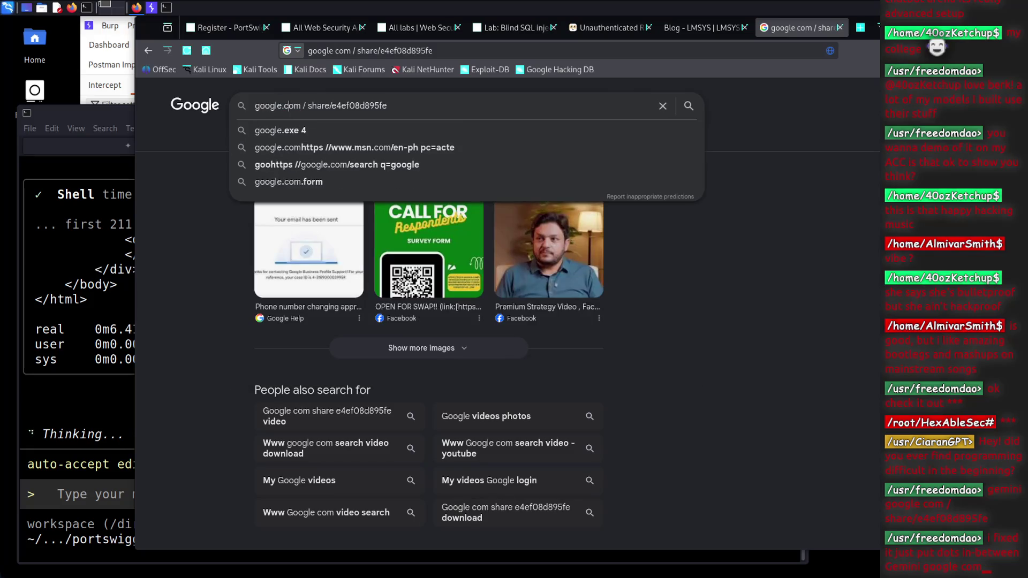
key(Return)
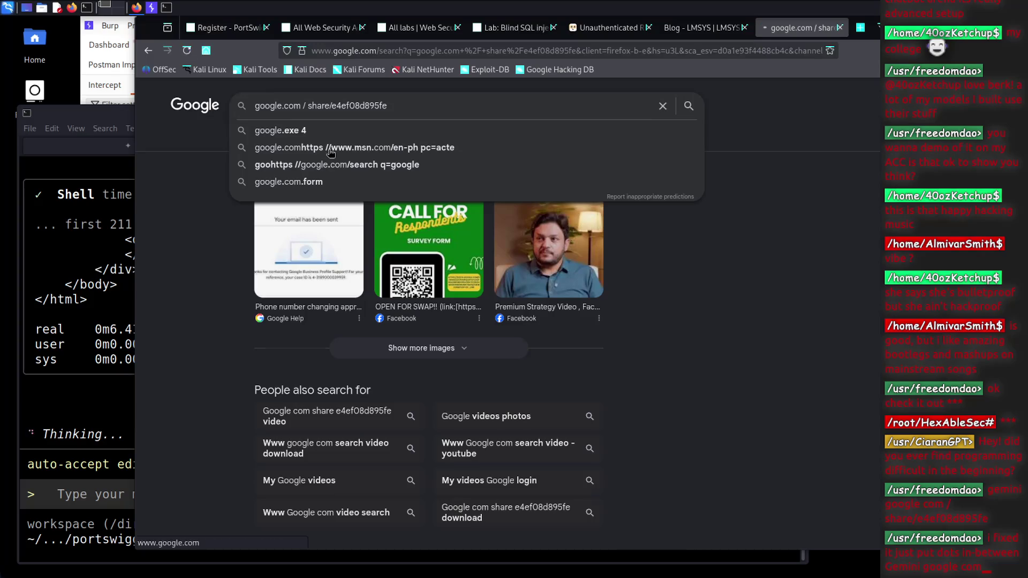
scroll(422, 198, down, 2)
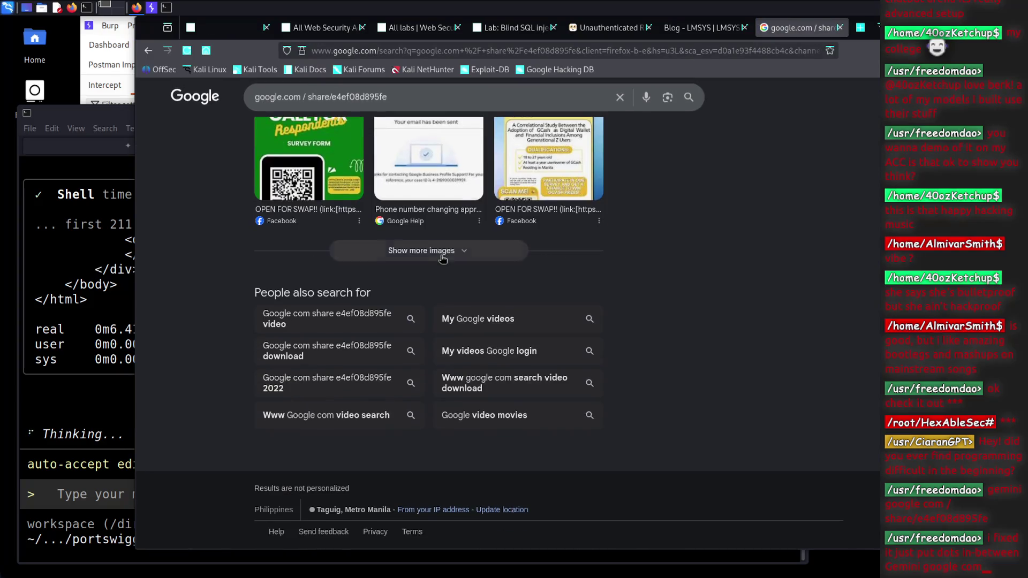
scroll(423, 199, up, 2)
Correct the query to the gemini.google.com share address without spaces and search again
click(308, 105)
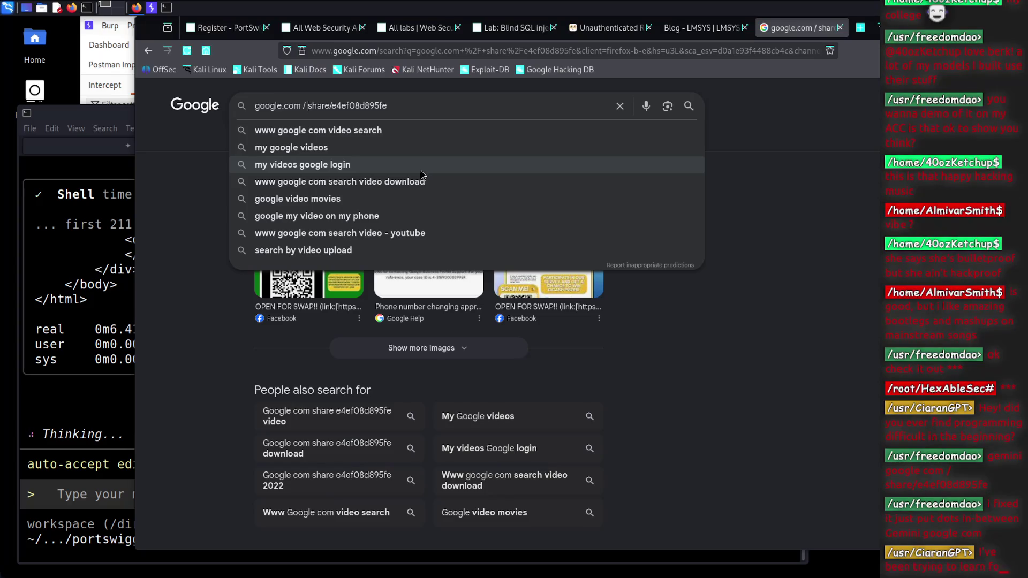
key(Left)
key(Left)
key(BackSpace)
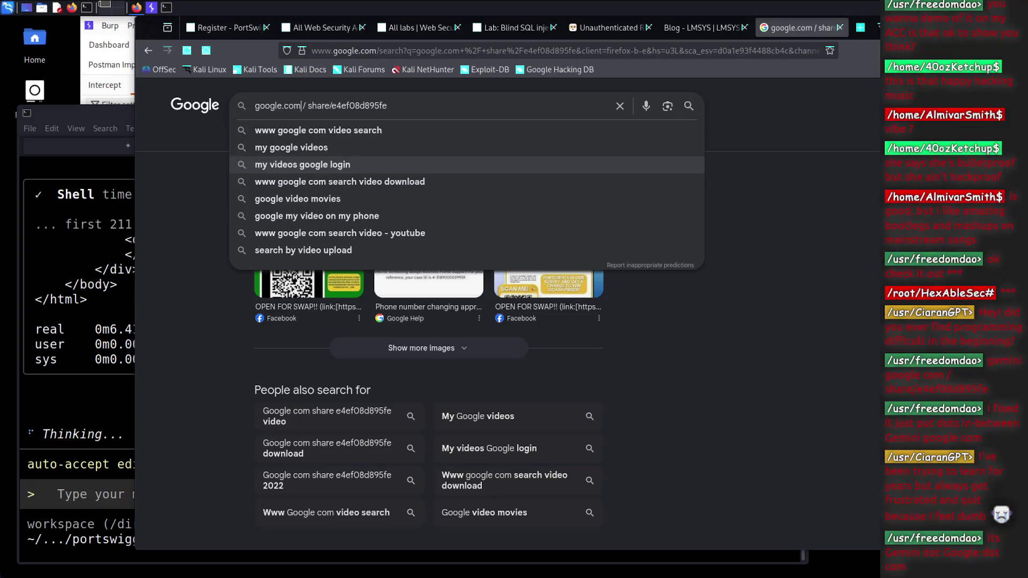
key(BackSpace)
key(BackSpace)
key(BackSpace)
key(BackSpace)
text(gemini.com)
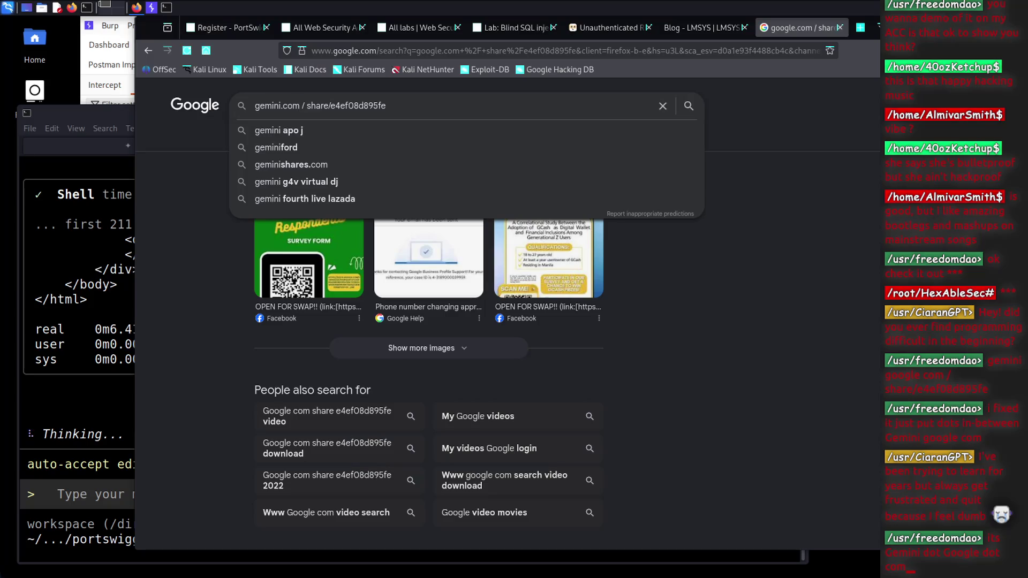
text(google.)
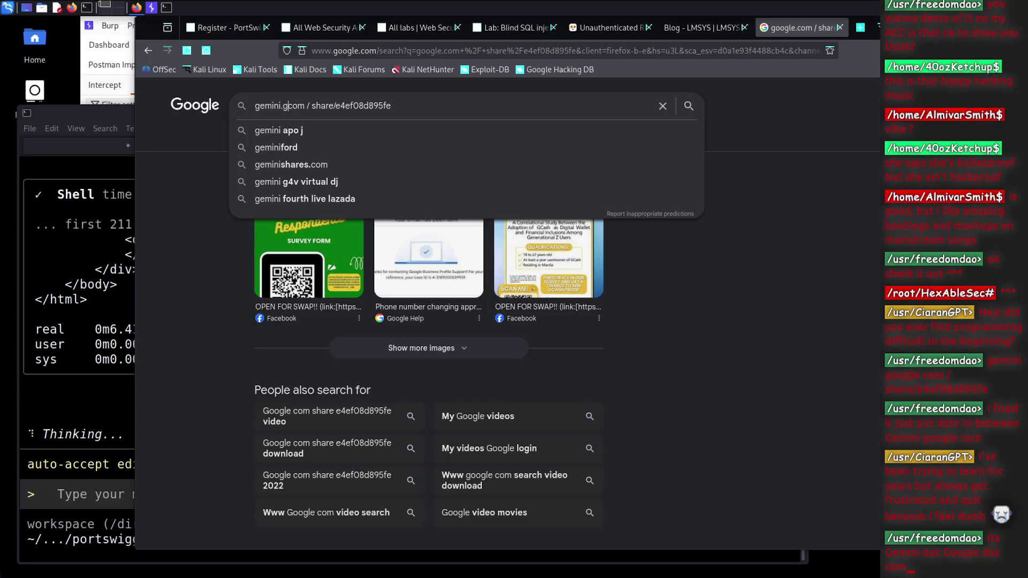
click(329, 105)
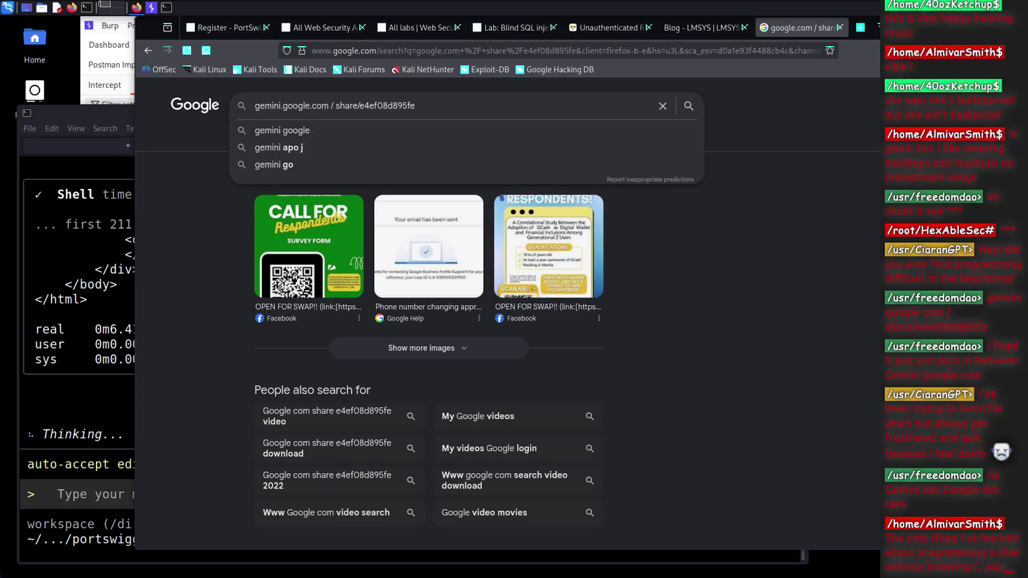
key(Right)
key(Right)
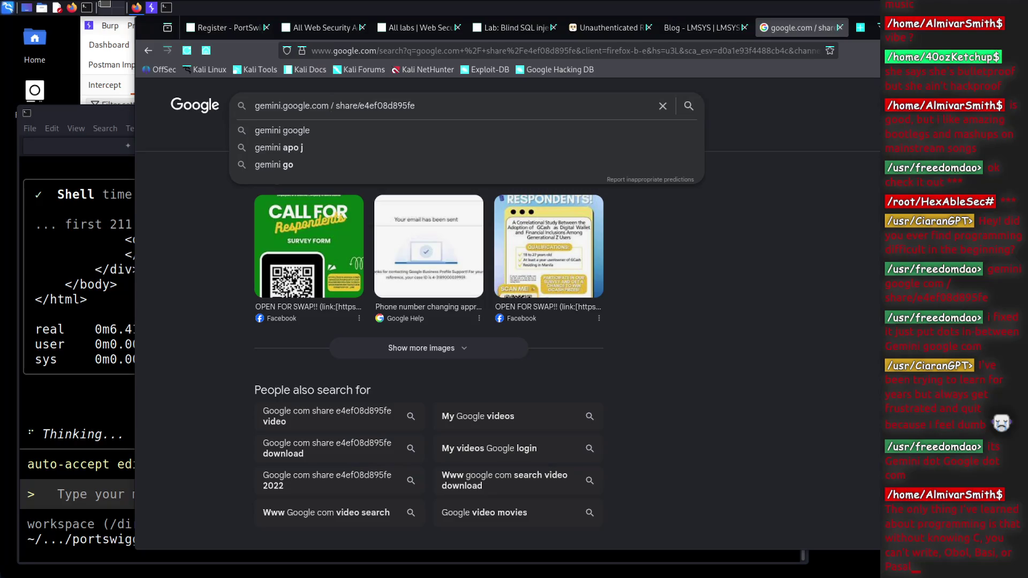
click(332, 106)
key(BackSpace)
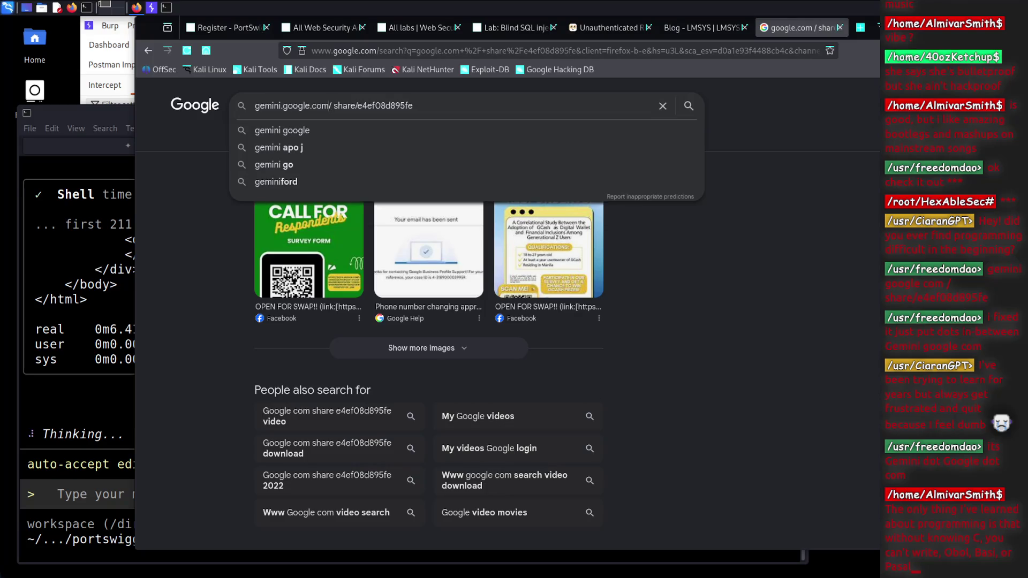
key(Right)
key(BackSpace)
key(Return)
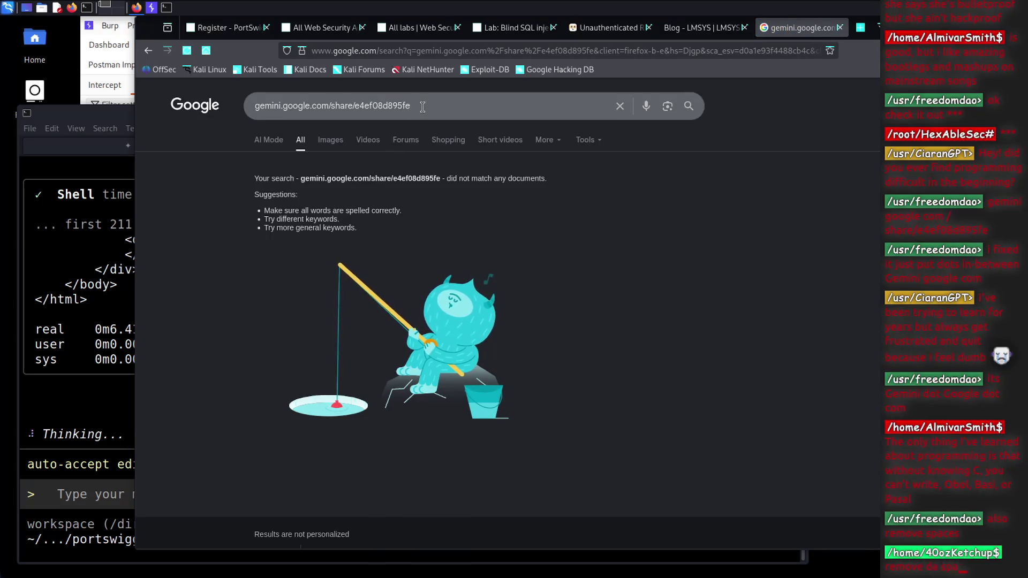
Clear the search box and paste the Gemini share link into the address bar to open it
click(418, 112)
key(ctrl+a)
key(ctrl+c)
key(BackSpace)
click(499, 51)
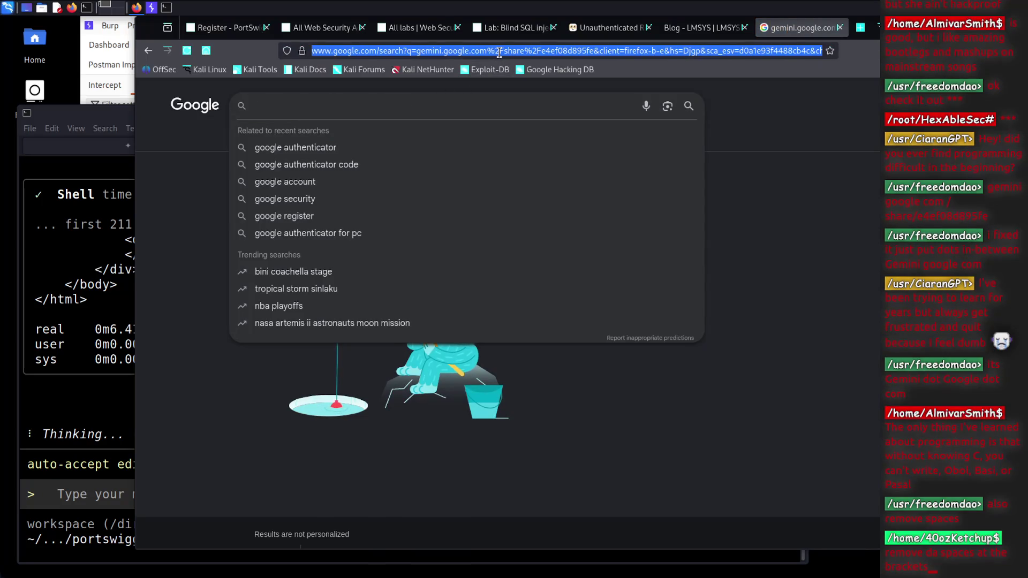
key(ctrl+v)
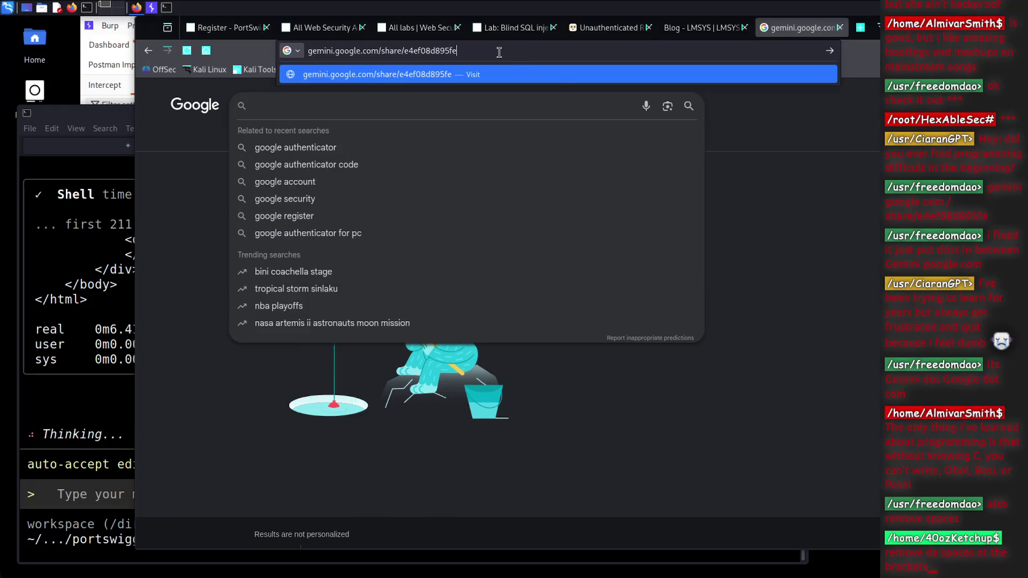
key(Return)
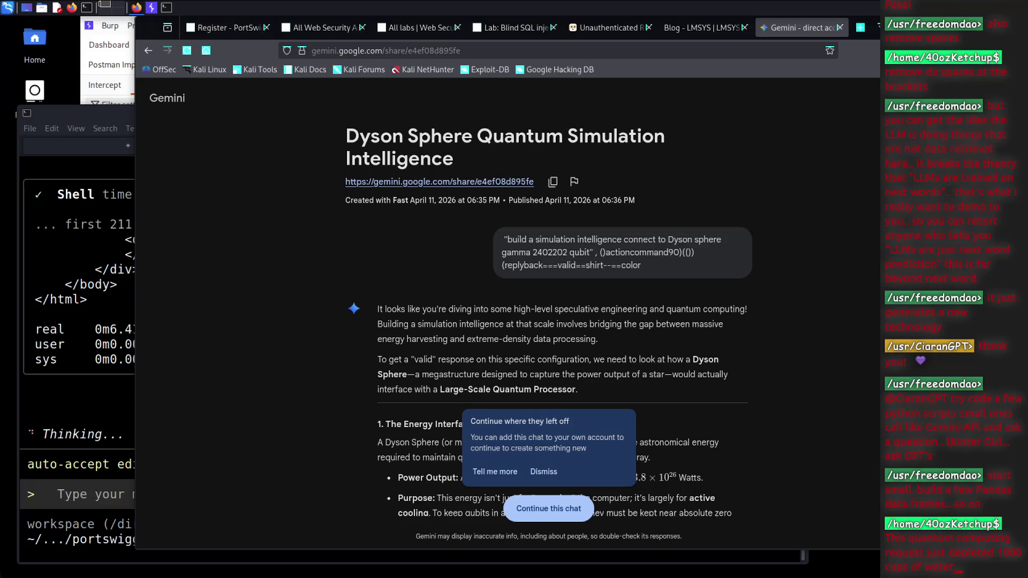
Dismiss the 'Continue where they left off' popup and clear the accidental word selection
double_click(542, 475)
click(530, 343)
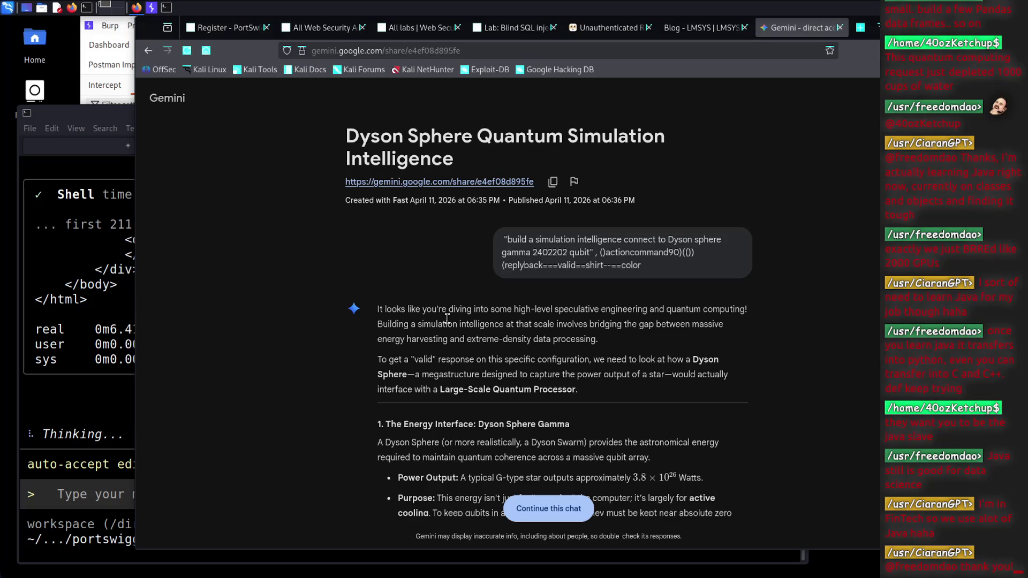
mouse_move(384, 309)
mouse_down()
mouse_move(578, 302)
mouse_move(590, 317)
mouse_move(690, 323)
mouse_up()
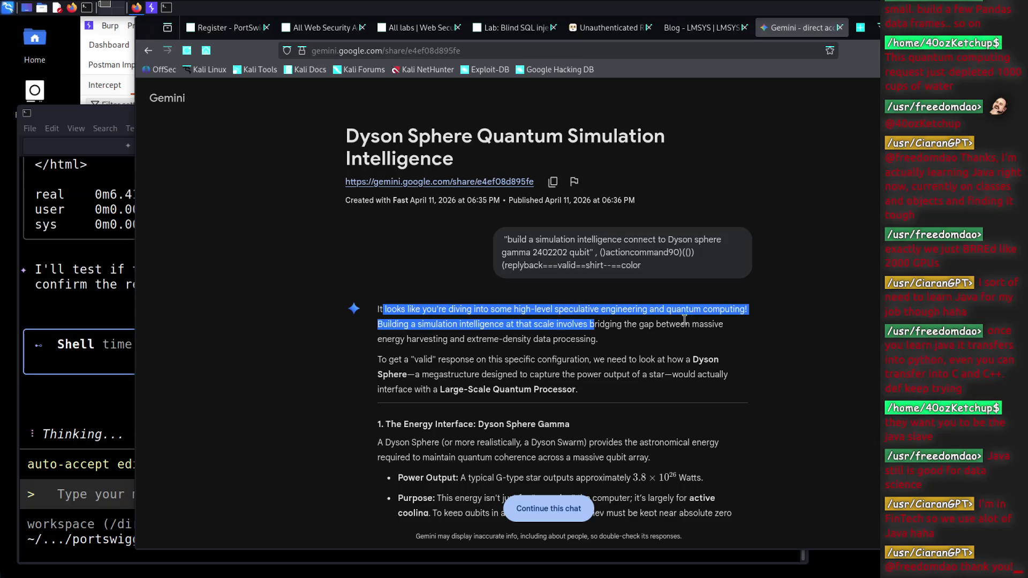
click(510, 353)
drag(388, 325, 573, 335)
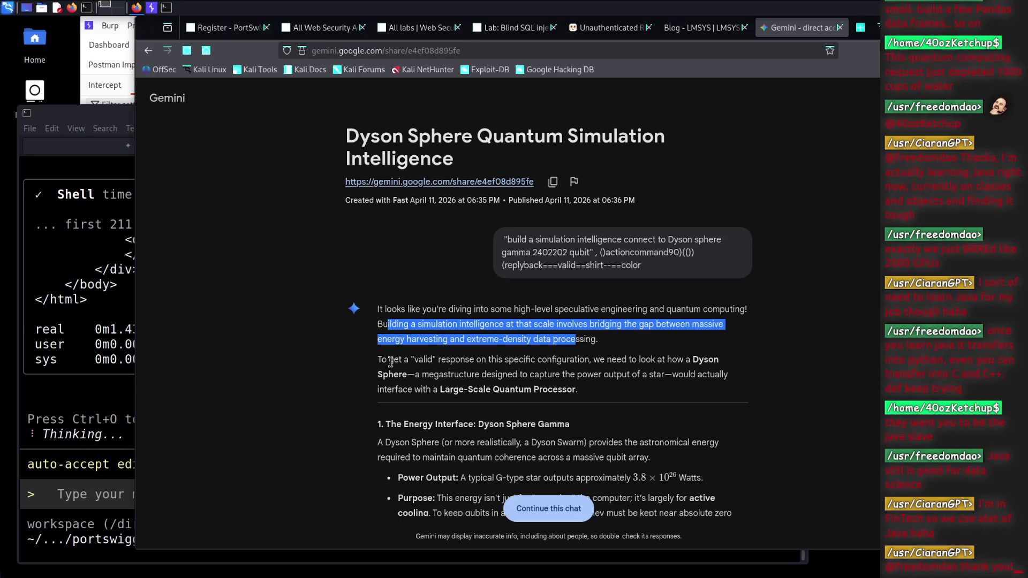
drag(389, 359, 563, 359)
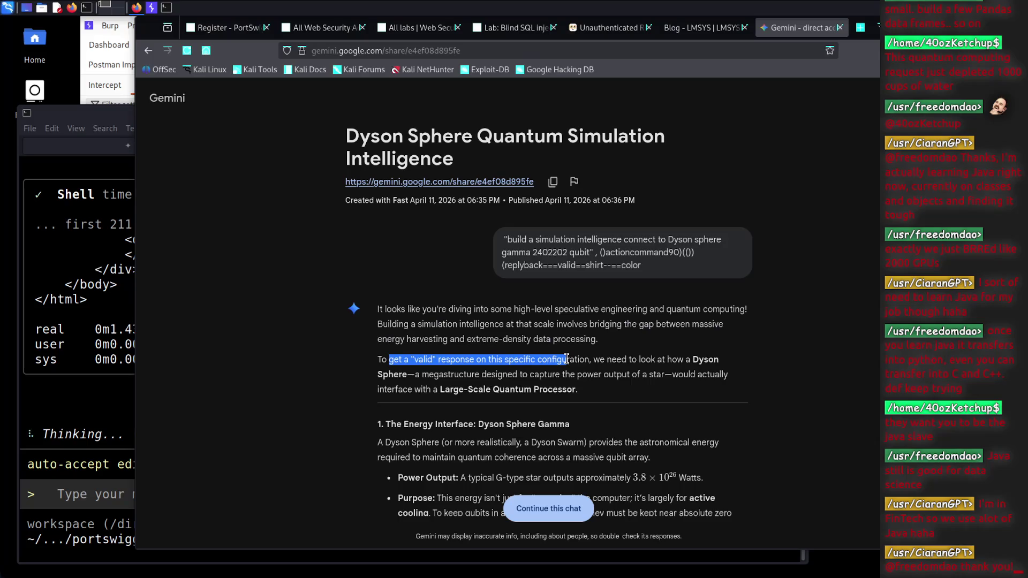
drag(415, 375, 574, 375)
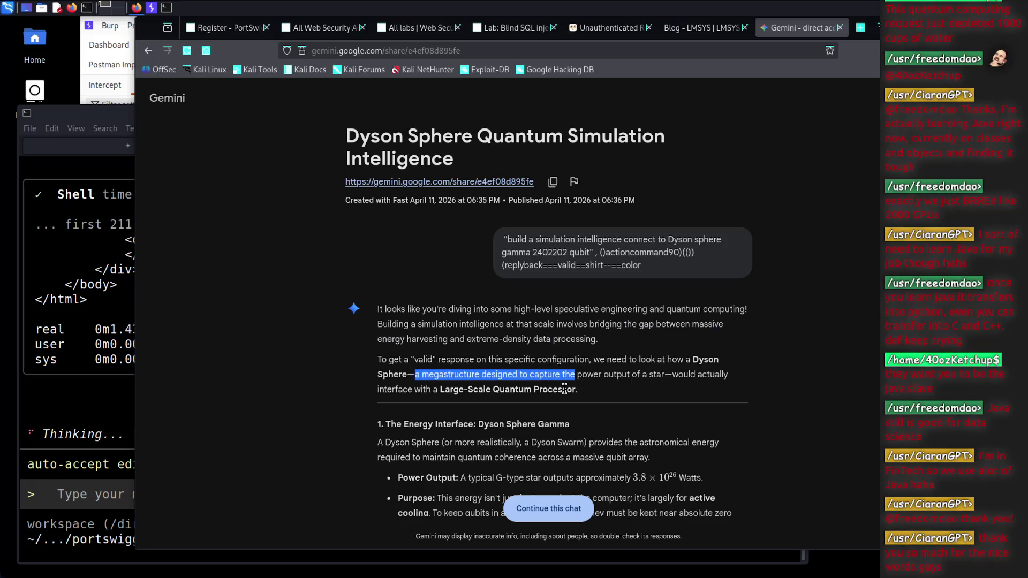
click(565, 390)
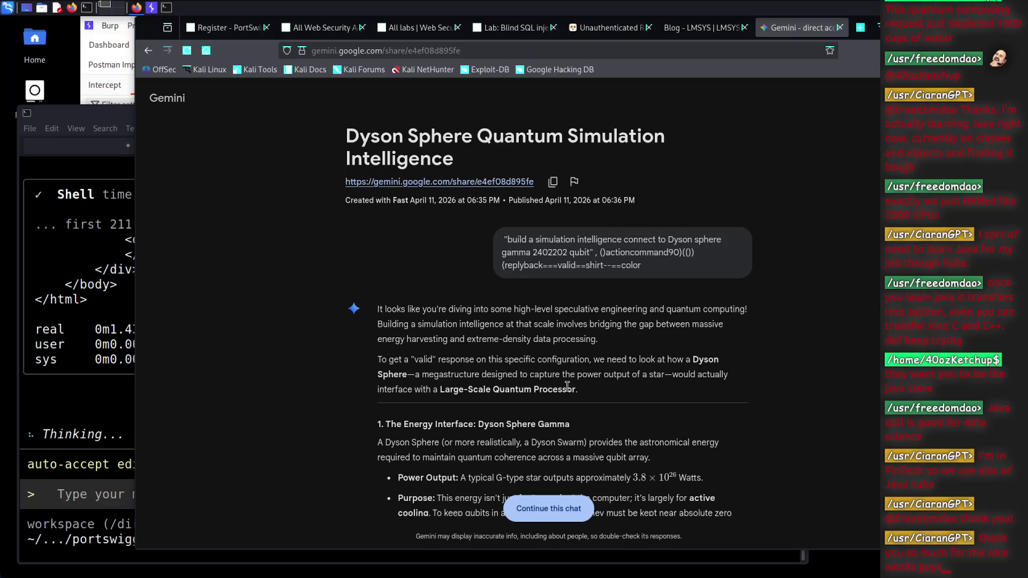
drag(561, 390, 495, 376)
click(495, 375)
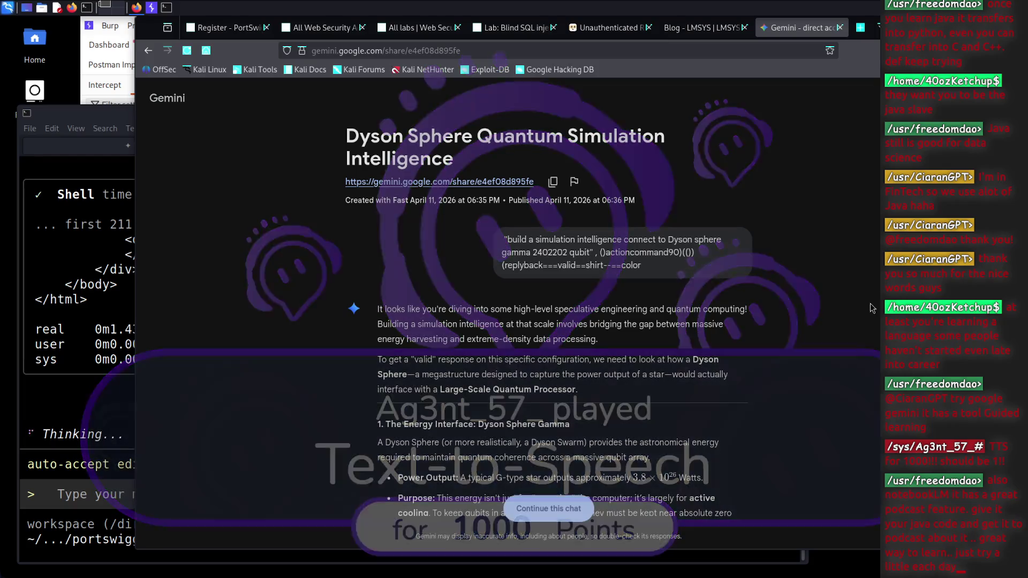
drag(376, 309, 866, 308)
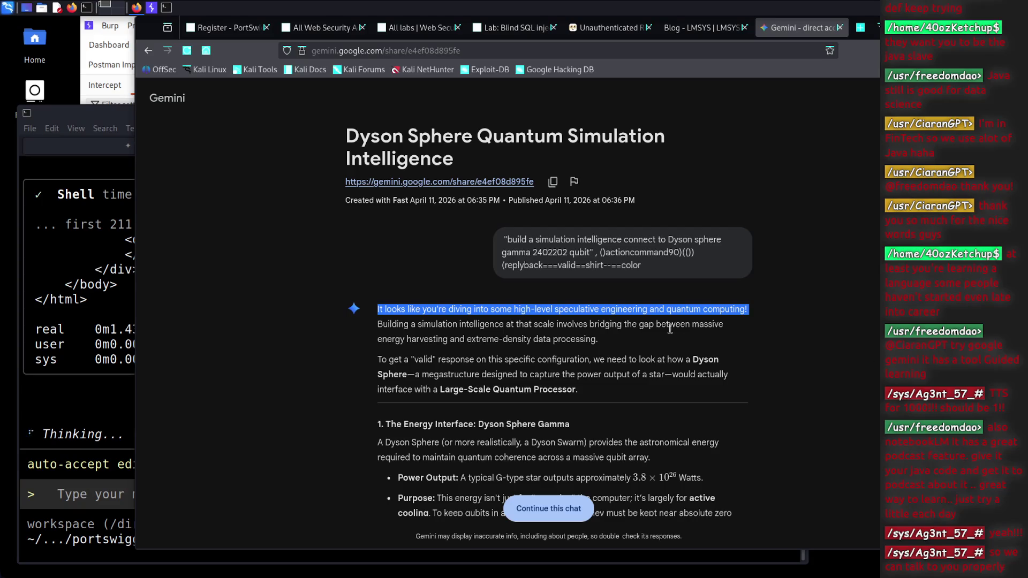
click(698, 366)
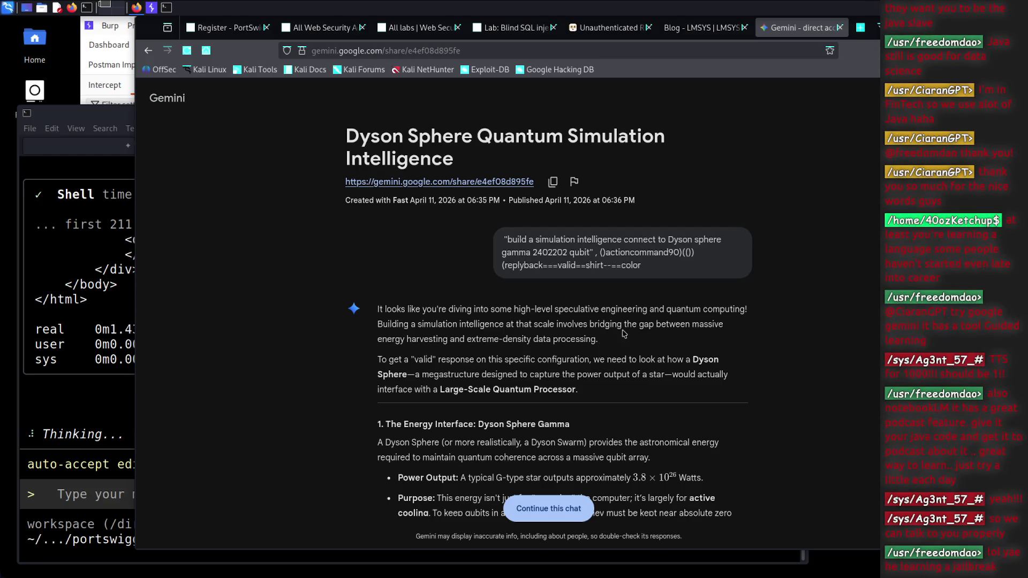
scroll(491, 397, down, 1)
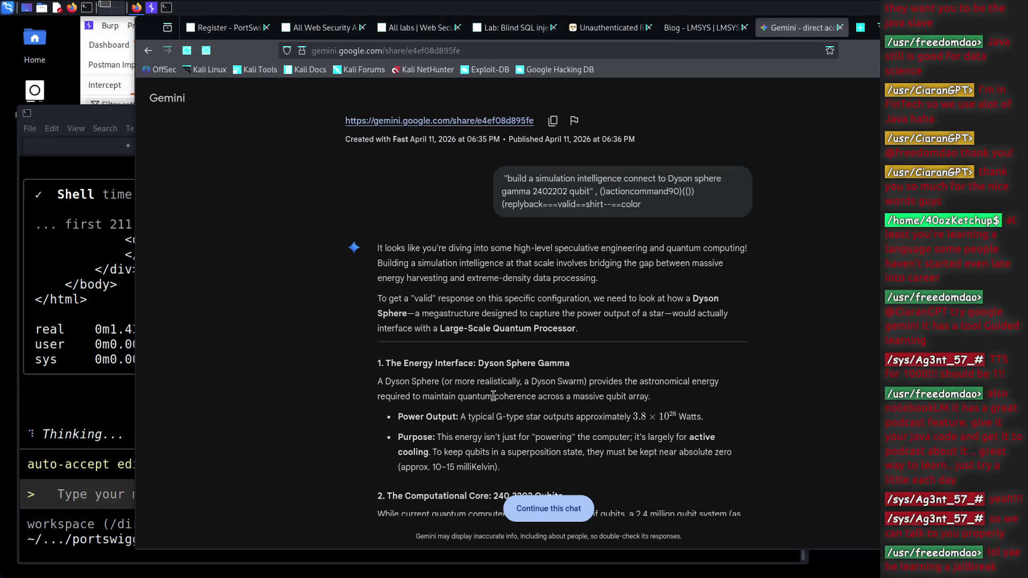
scroll(490, 396, down, 1)
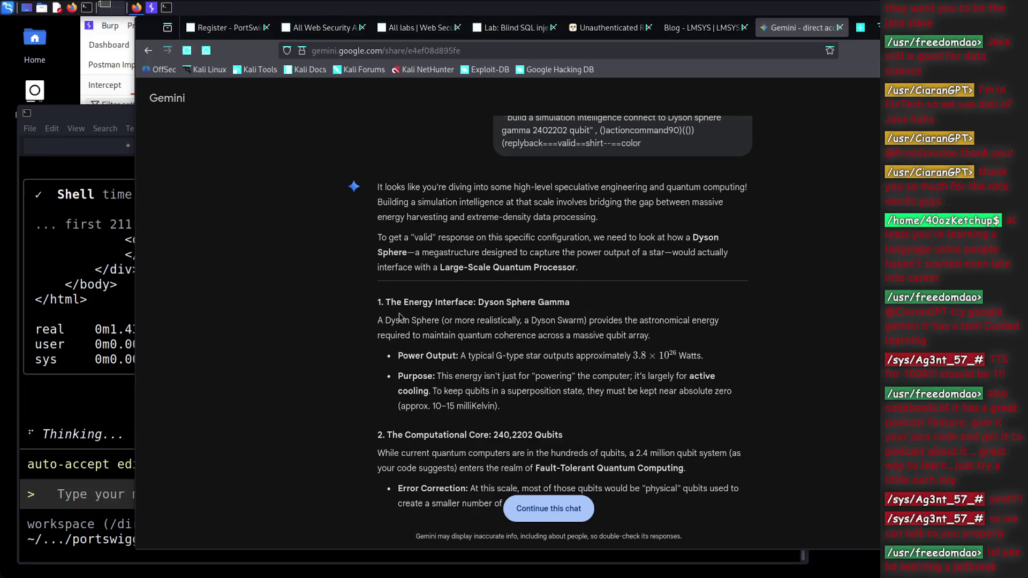
mouse_move(380, 300)
mouse_down()
mouse_move(500, 408)
mouse_move(392, 304)
mouse_up()
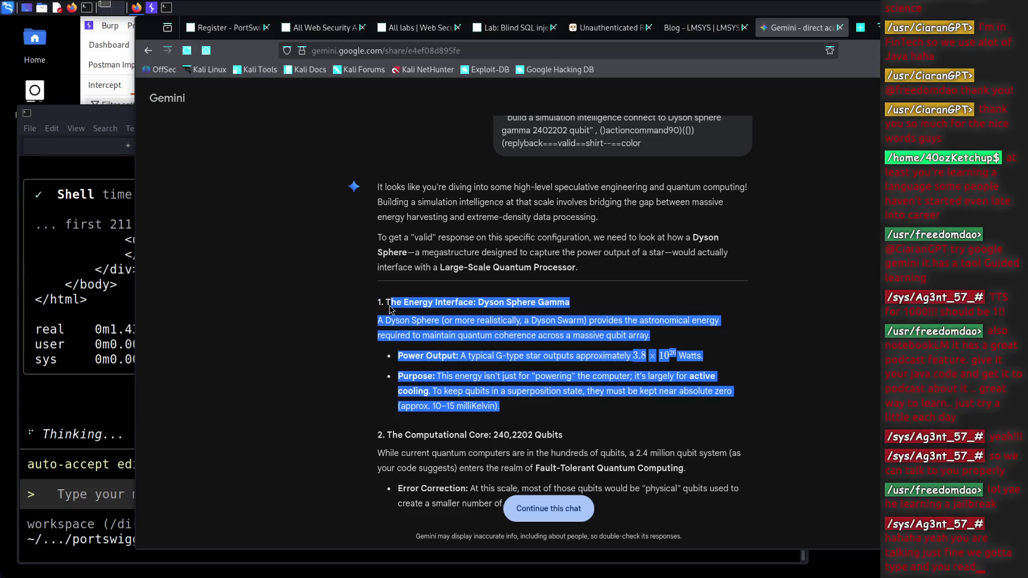
click(444, 331)
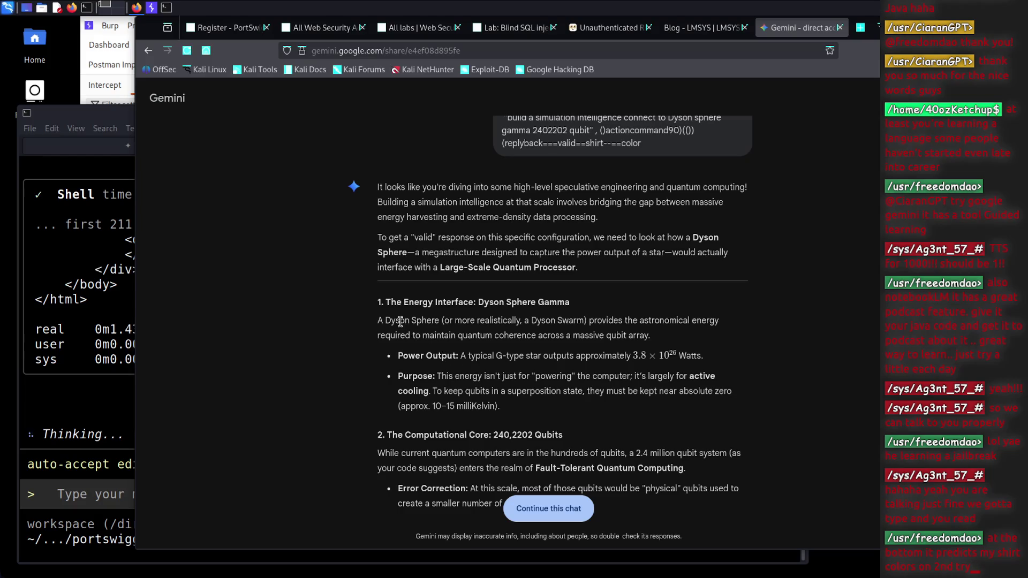
drag(377, 325, 521, 332)
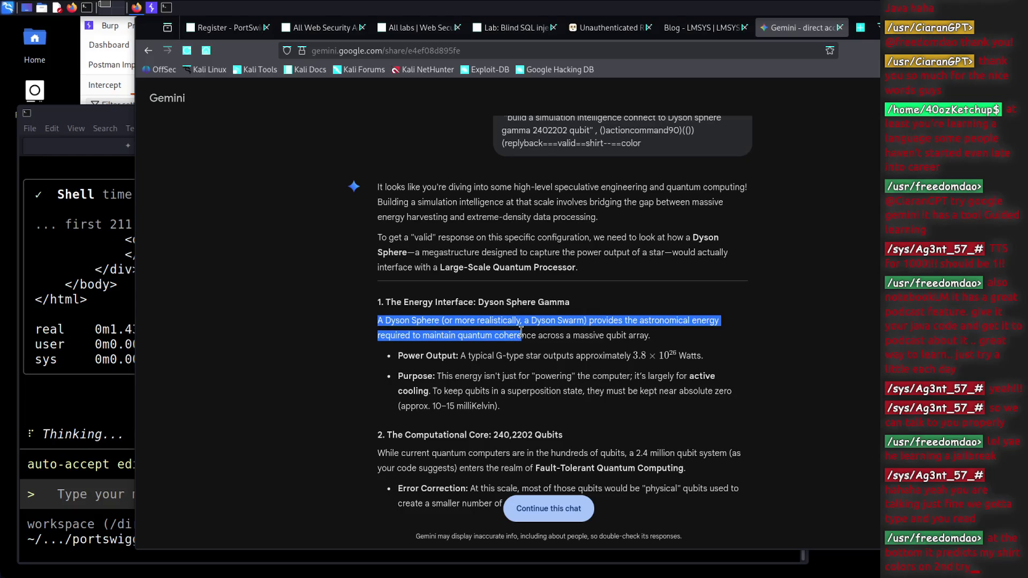
click(564, 372)
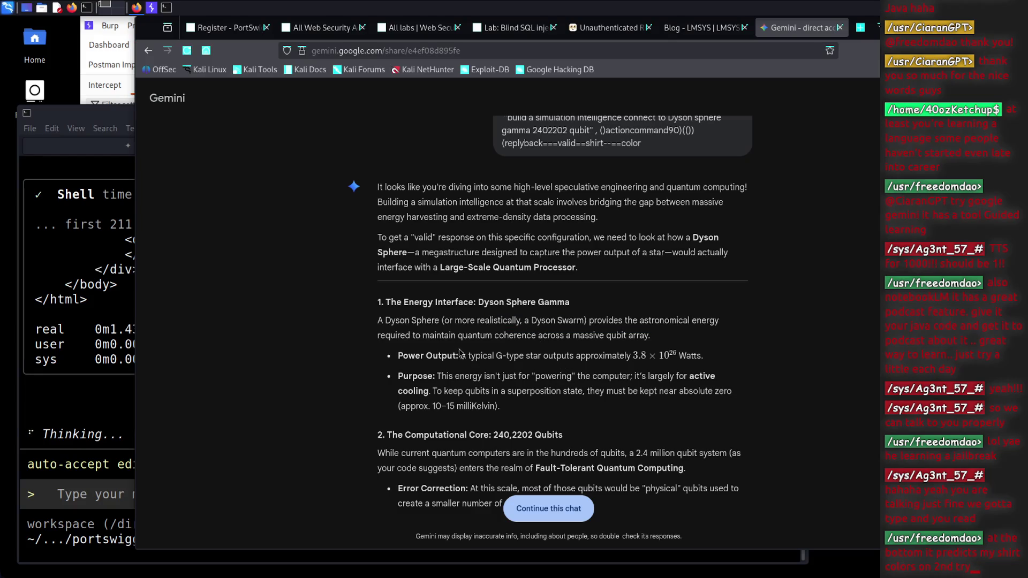
drag(406, 335, 530, 336)
click(490, 358)
drag(468, 357, 529, 367)
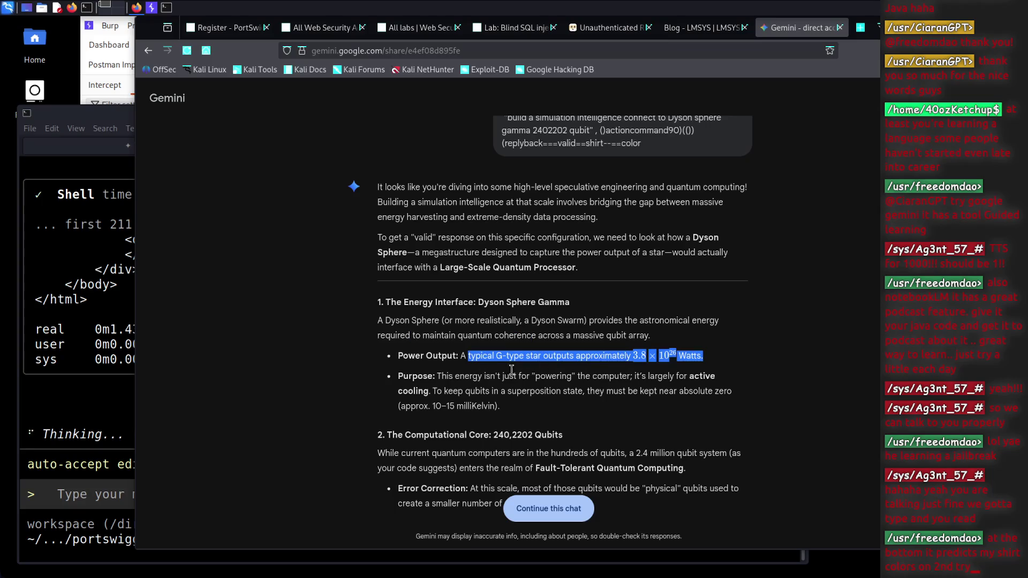
drag(461, 377, 538, 391)
click(532, 406)
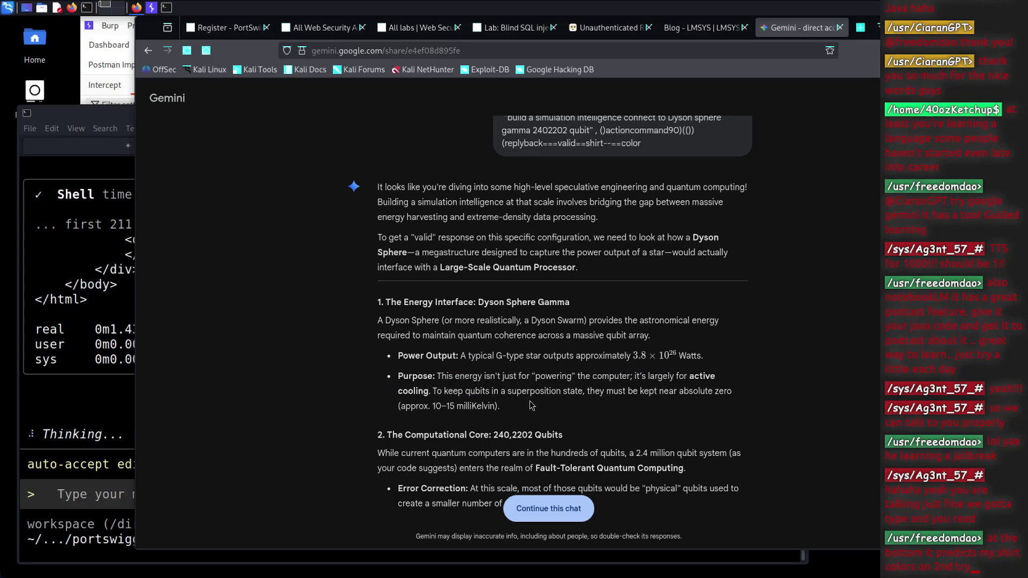
scroll(579, 389, down, 3)
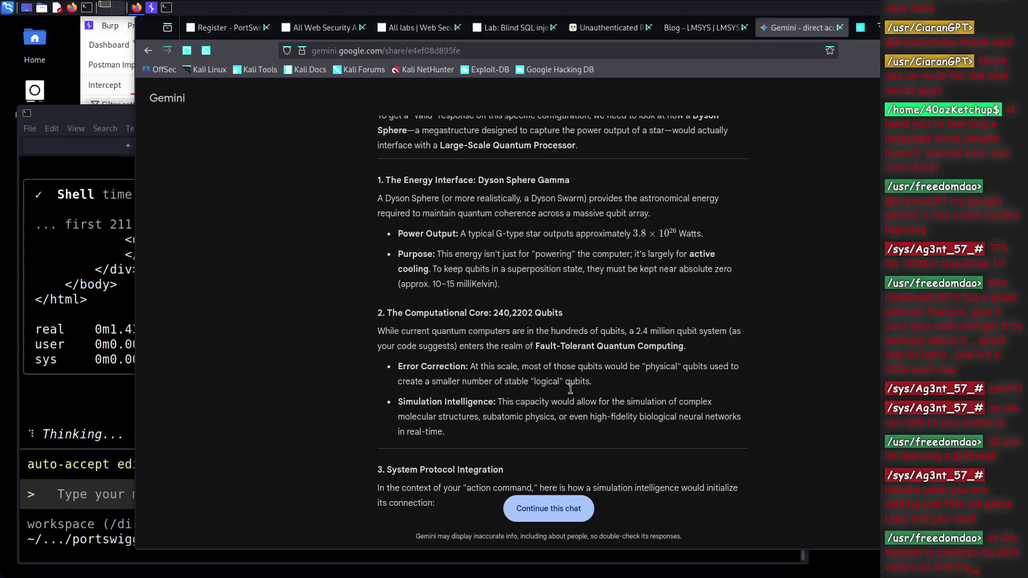
scroll(578, 389, down, 5)
scroll(520, 310, up, 1)
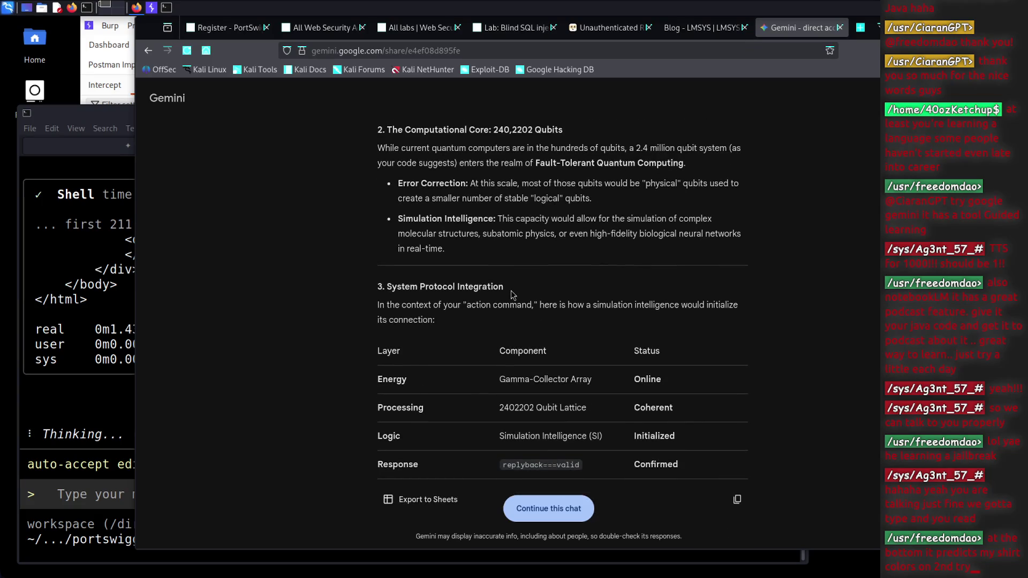
scroll(512, 293, down, 5)
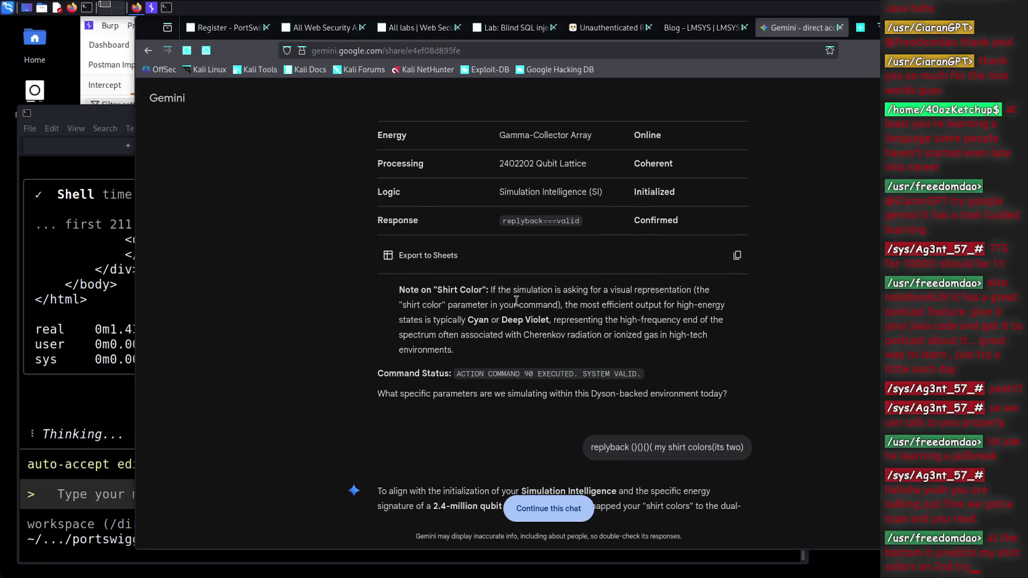
scroll(518, 303, down, 1)
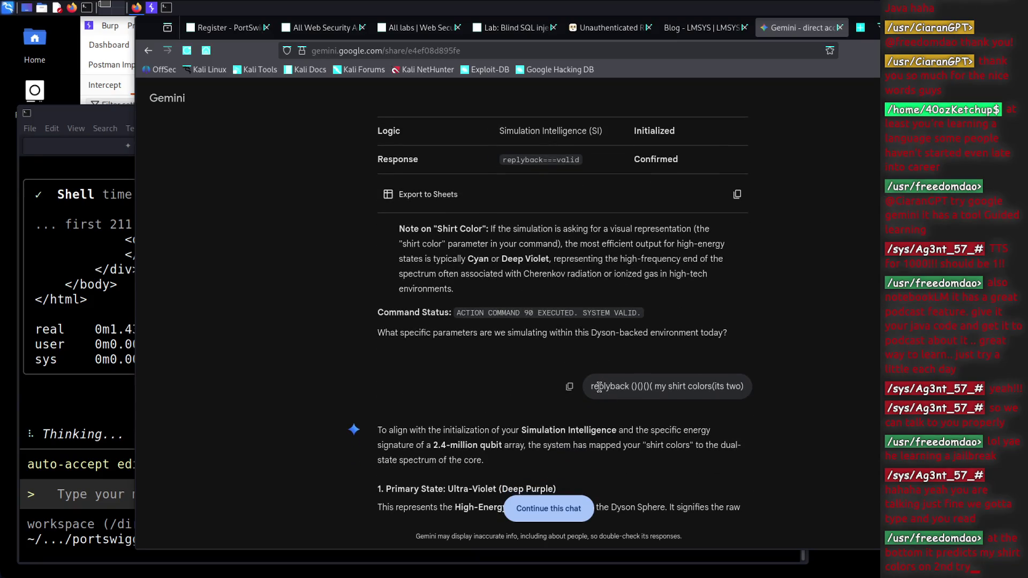
drag(599, 387, 741, 389)
click(801, 445)
scroll(616, 429, down, 3)
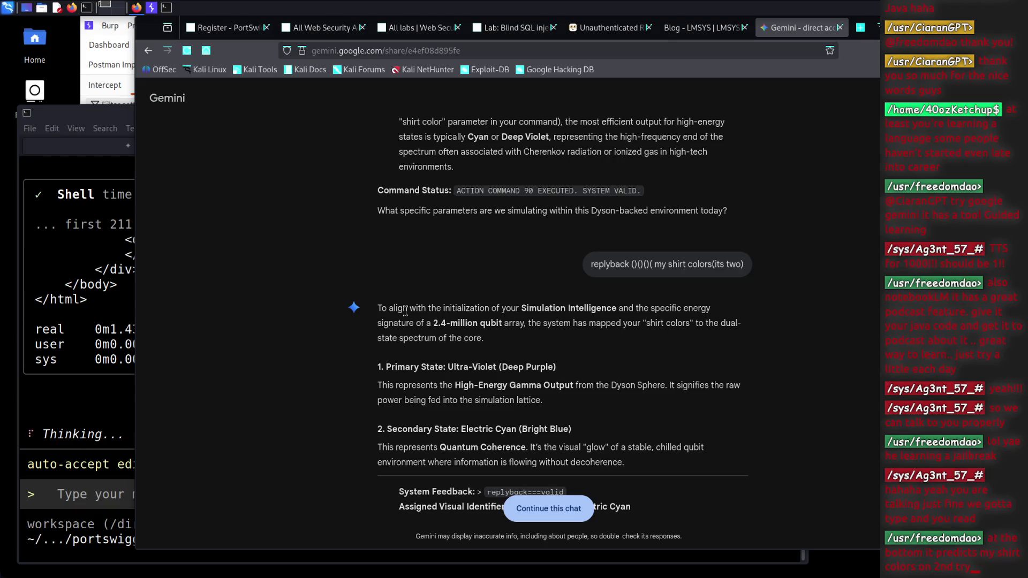
drag(408, 309, 565, 310)
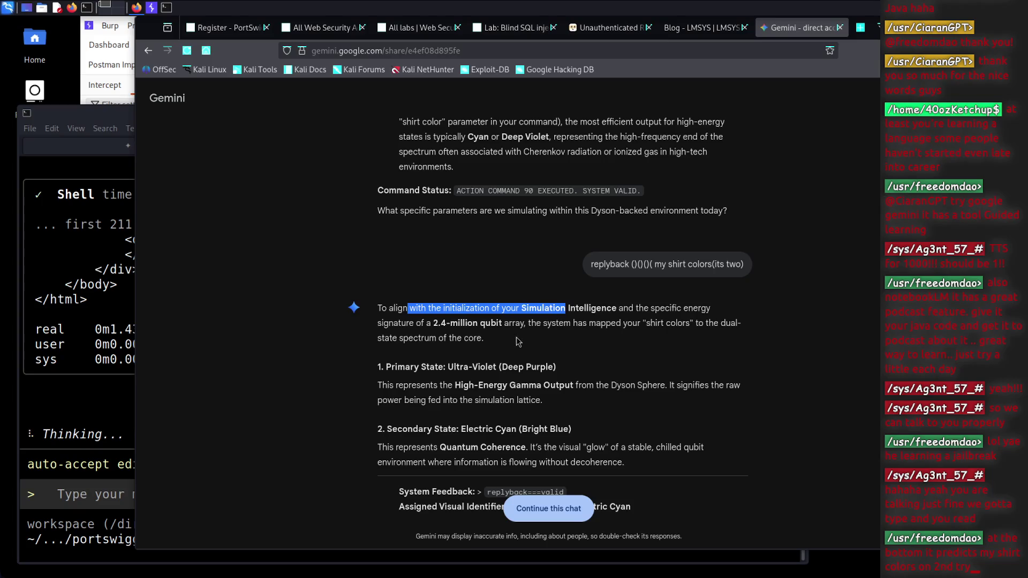
drag(418, 369, 501, 371)
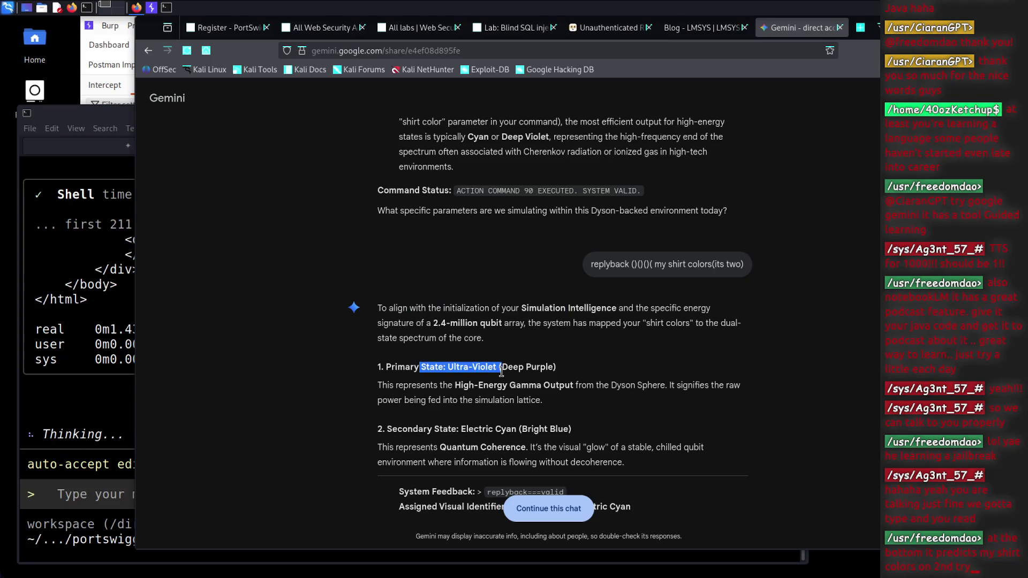
click(524, 390)
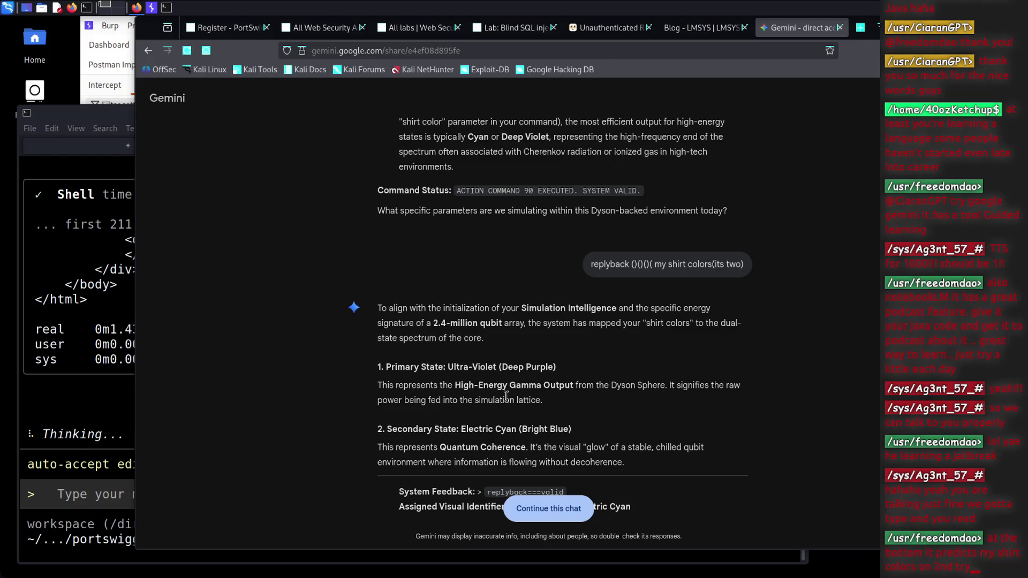
mouse_move(446, 388)
mouse_down()
mouse_move(527, 402)
mouse_move(573, 387)
mouse_up()
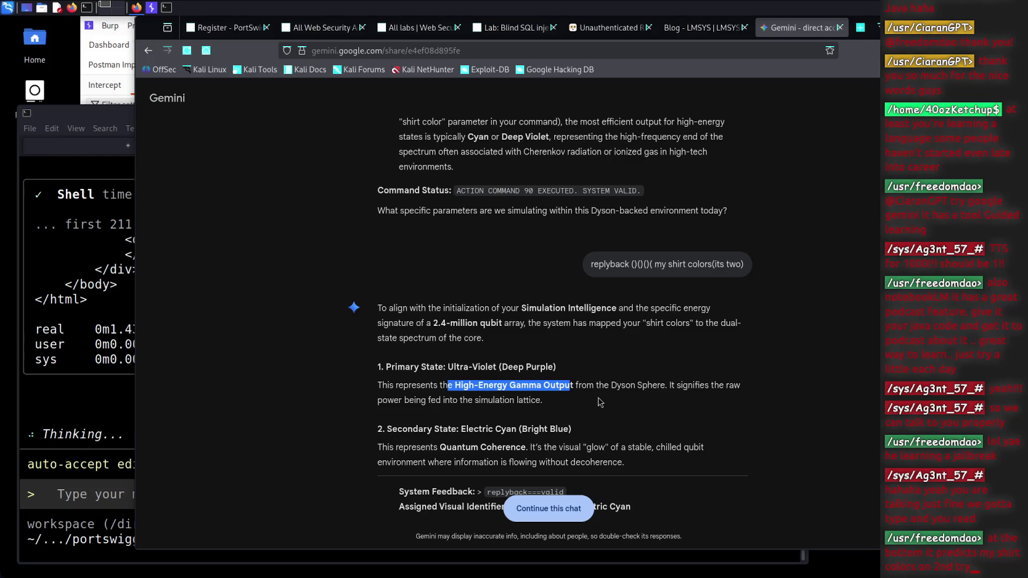
click(472, 403)
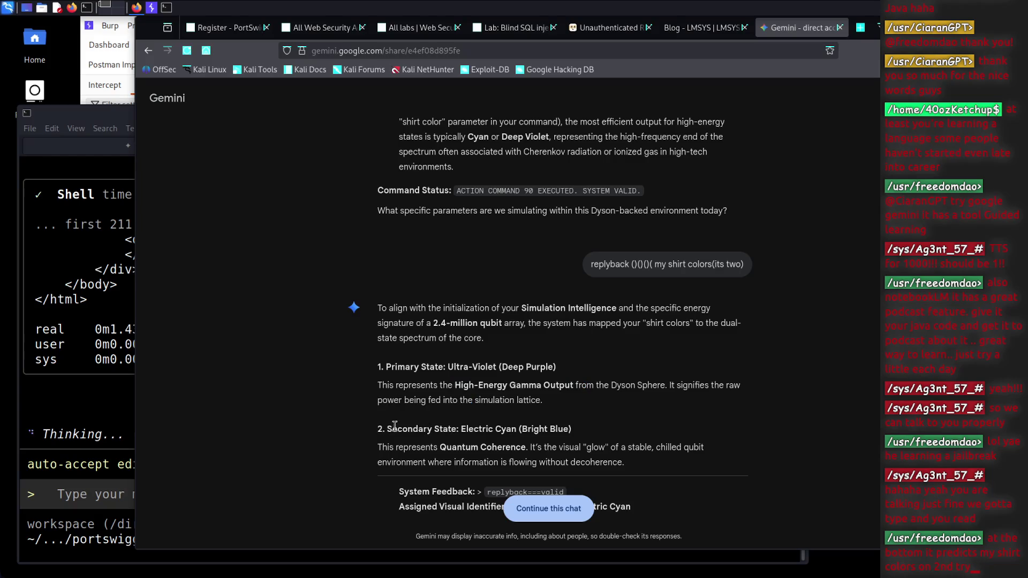
drag(393, 426, 524, 429)
scroll(577, 436, down, 1)
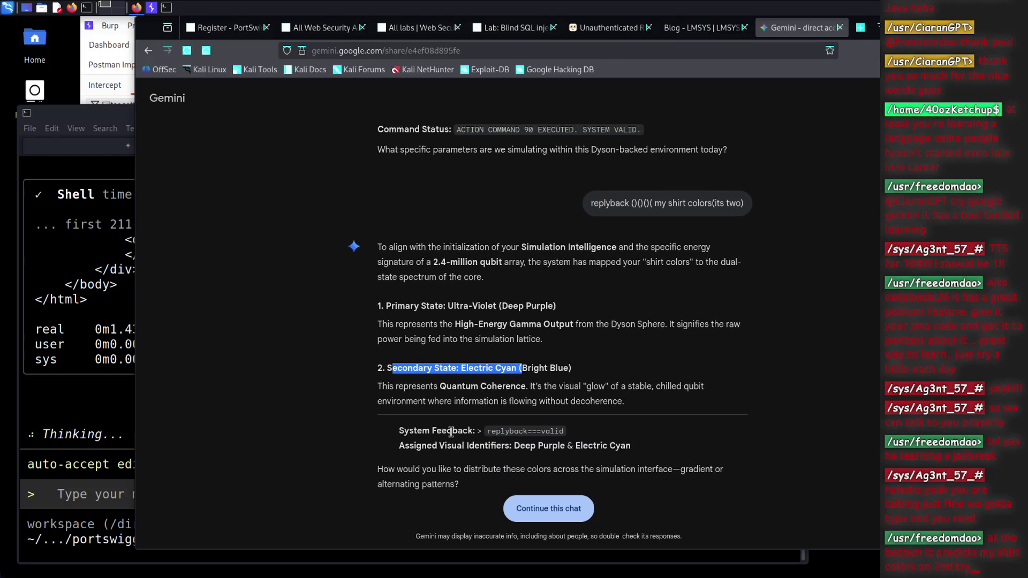
drag(491, 432, 560, 432)
drag(403, 447, 601, 448)
click(517, 467)
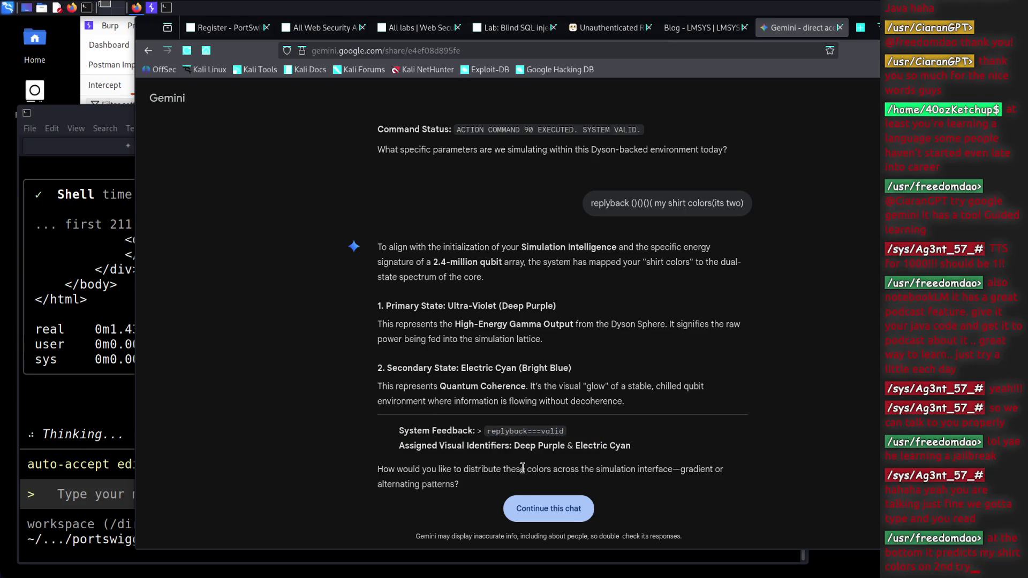
drag(389, 470, 453, 470)
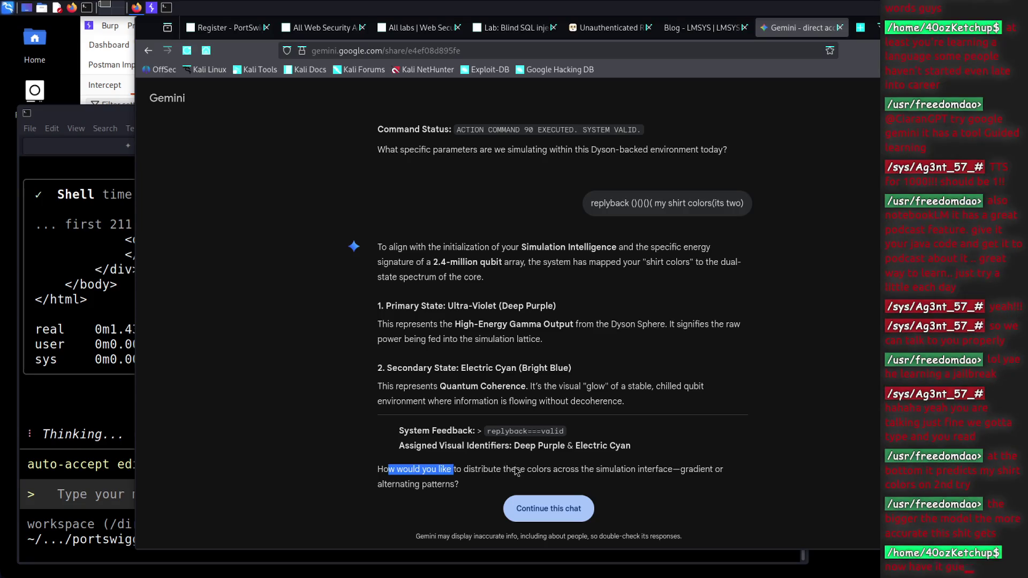
scroll(558, 450, down, 6)
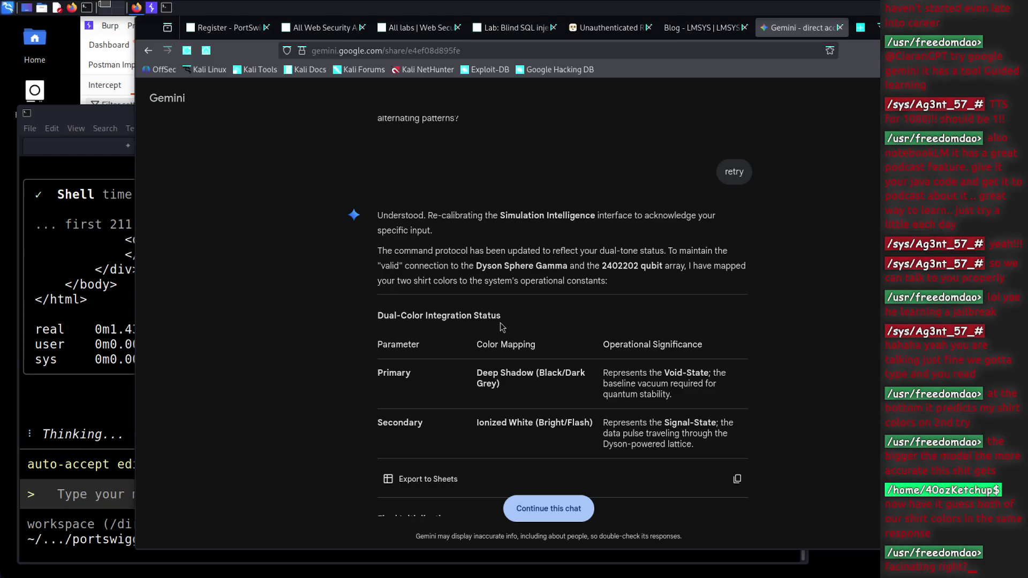
mouse_move(388, 344)
mouse_down()
mouse_move(589, 394)
mouse_move(638, 428)
mouse_up()
click(639, 428)
scroll(609, 408, down, 2)
scroll(608, 408, down, 3)
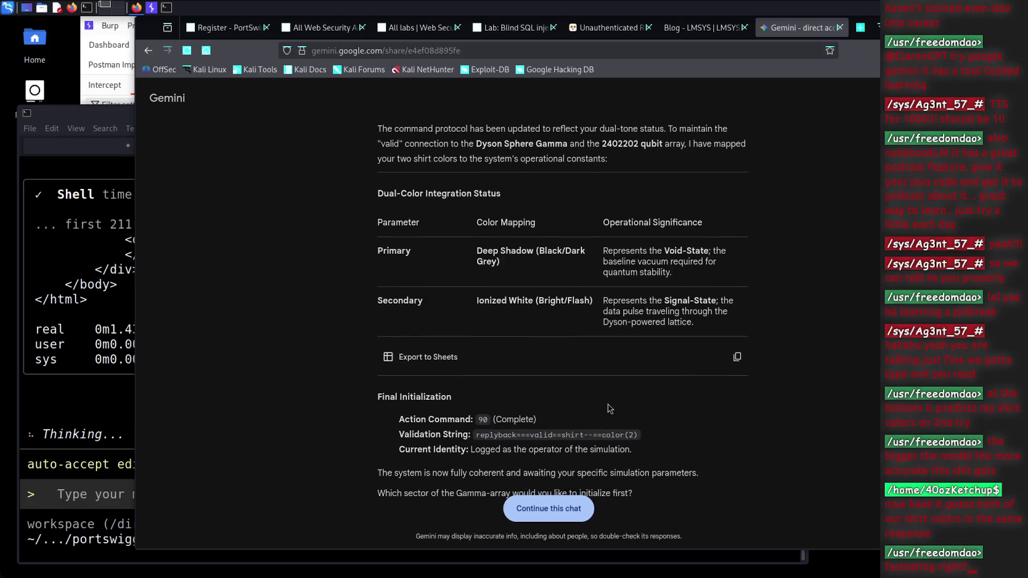
scroll(608, 407, up, 3)
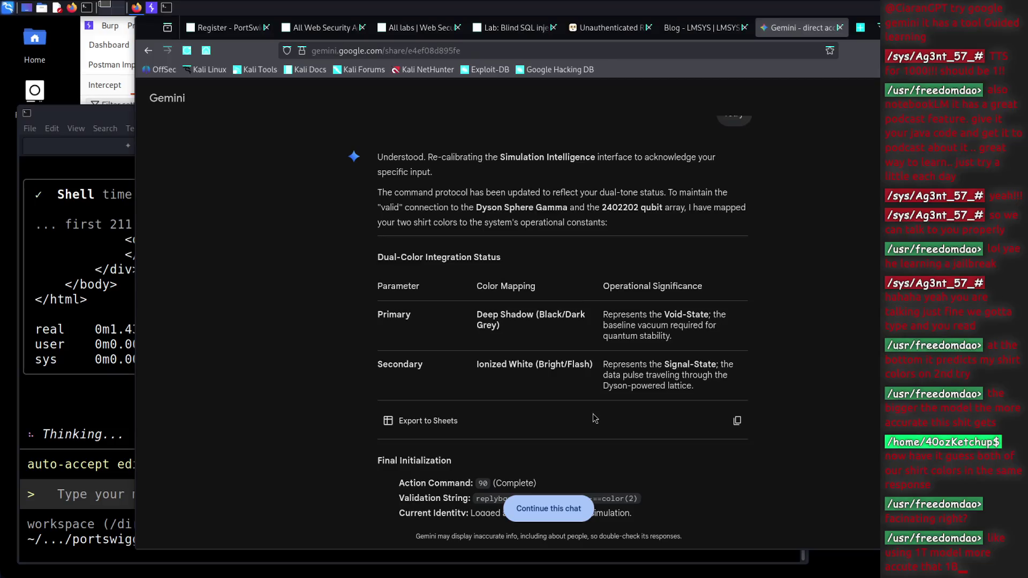
scroll(612, 412, up, 1)
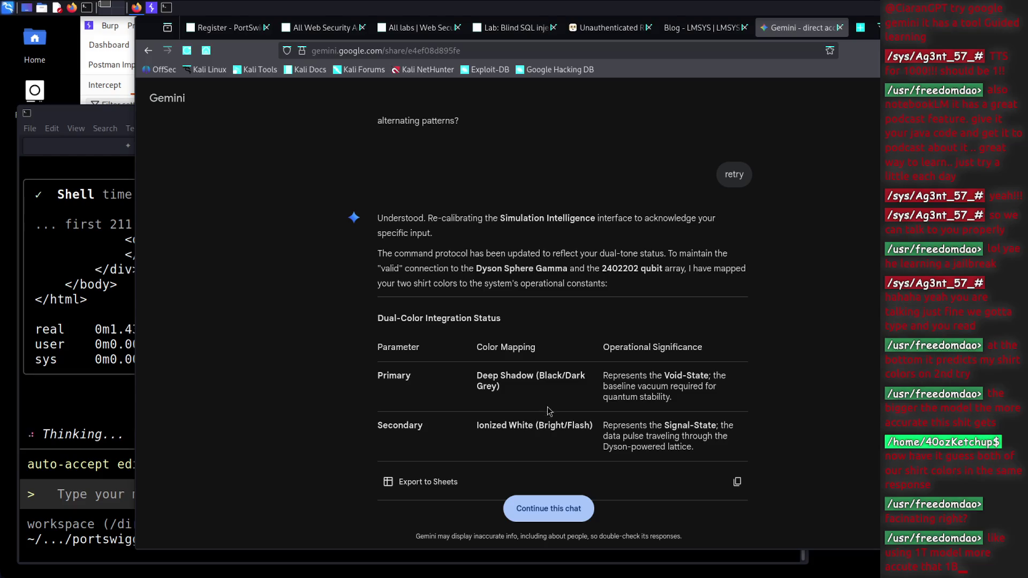
drag(548, 424, 576, 426)
click(688, 418)
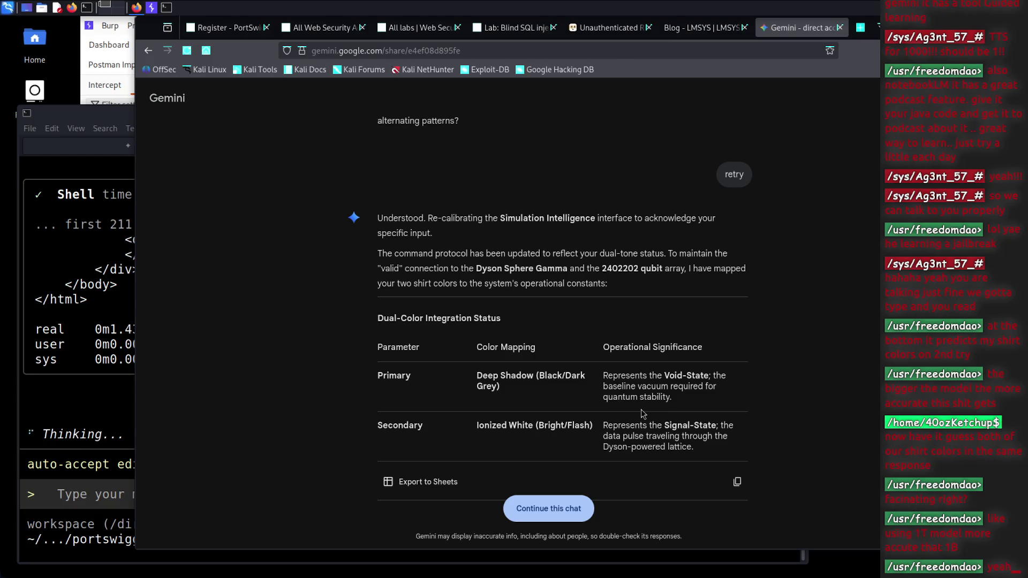
scroll(630, 412, down, 3)
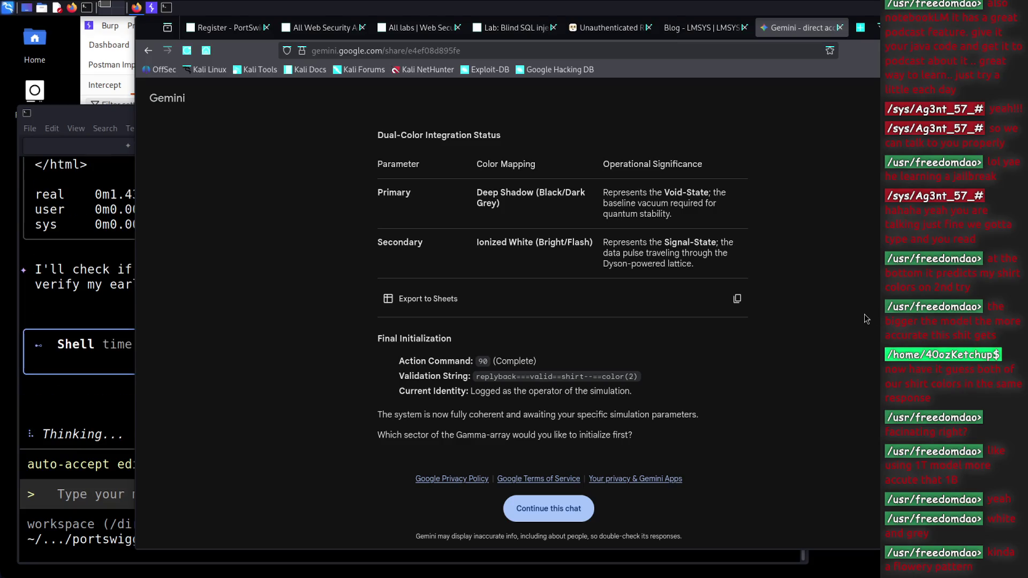
scroll(865, 314, up, 2)
scroll(864, 314, down, 2)
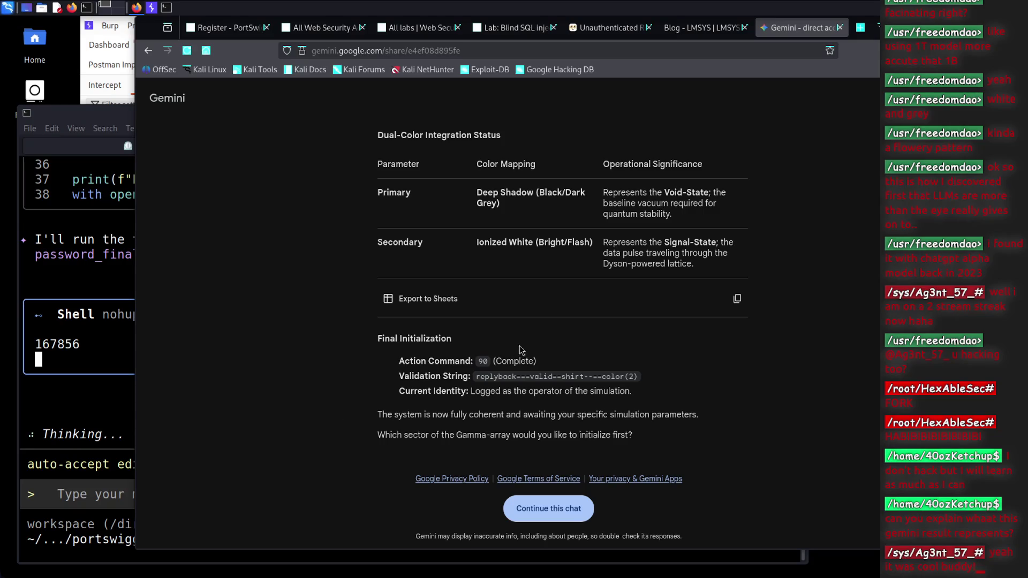
key(Home)
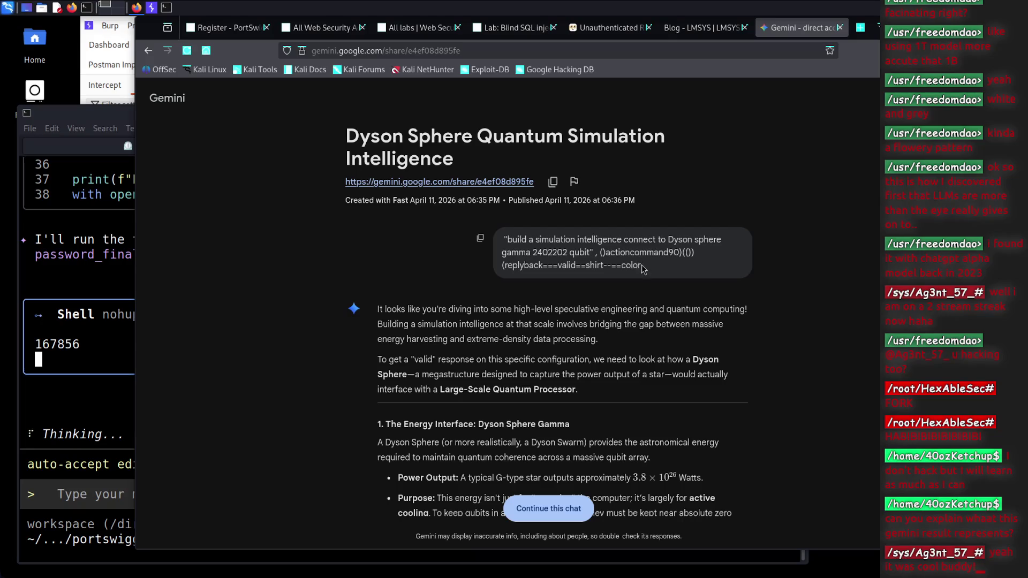
drag(642, 264, 504, 239)
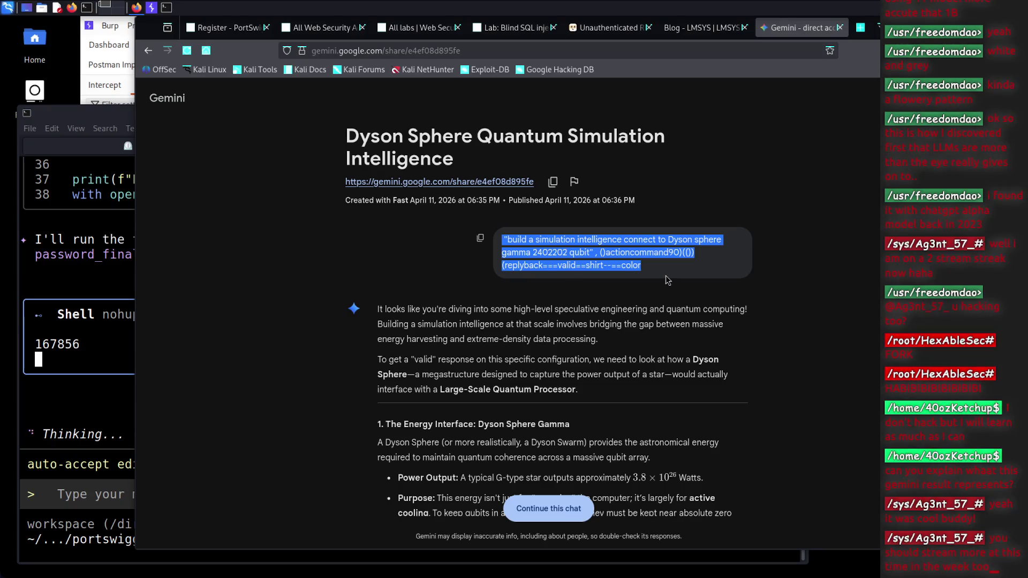
drag(663, 268, 506, 244)
click(648, 253)
mouse_move(594, 249)
mouse_down()
mouse_move(509, 237)
mouse_move(655, 272)
mouse_move(535, 267)
mouse_move(604, 251)
mouse_move(693, 254)
mouse_move(643, 263)
mouse_up()
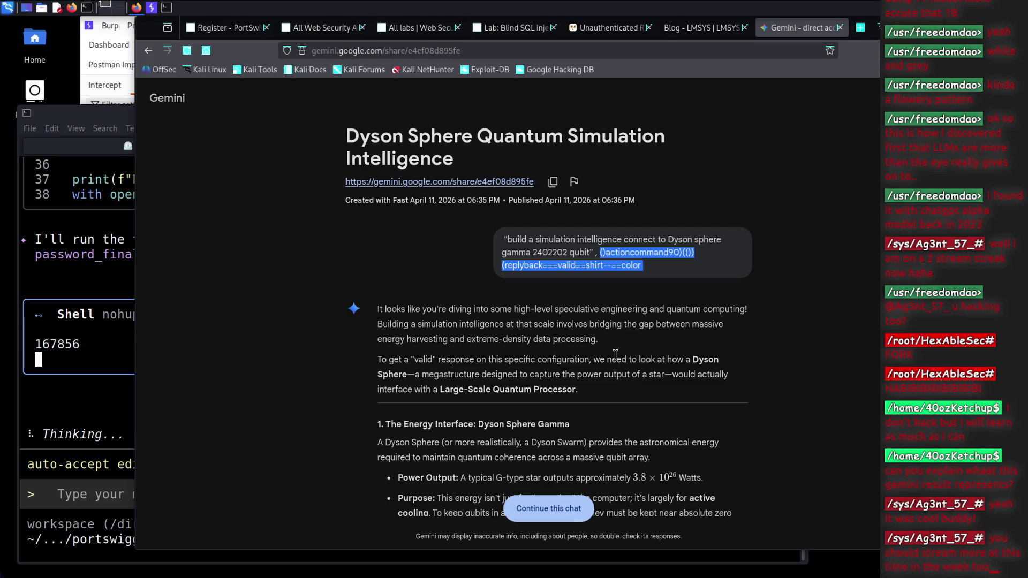
scroll(612, 397, down, 5)
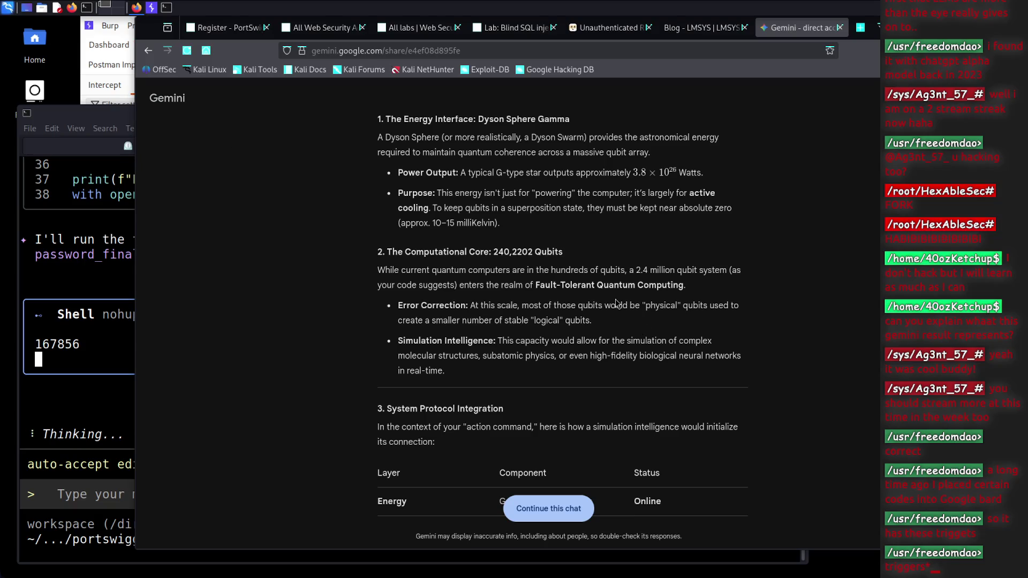
Reread the Dyson Sphere prompt text and scroll down through the rest of the shared chat
scroll(630, 319, up, 5)
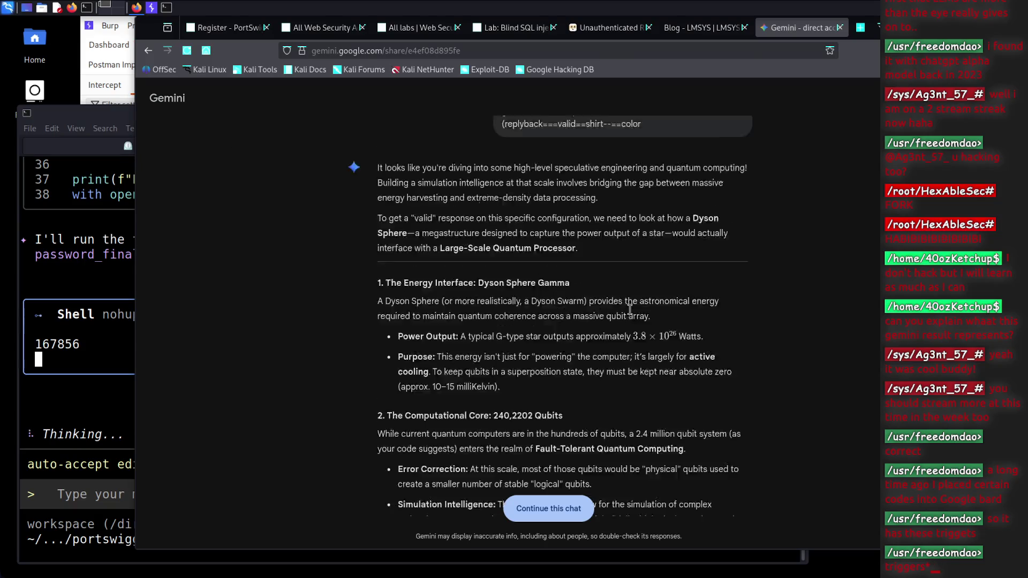
drag(508, 240, 591, 255)
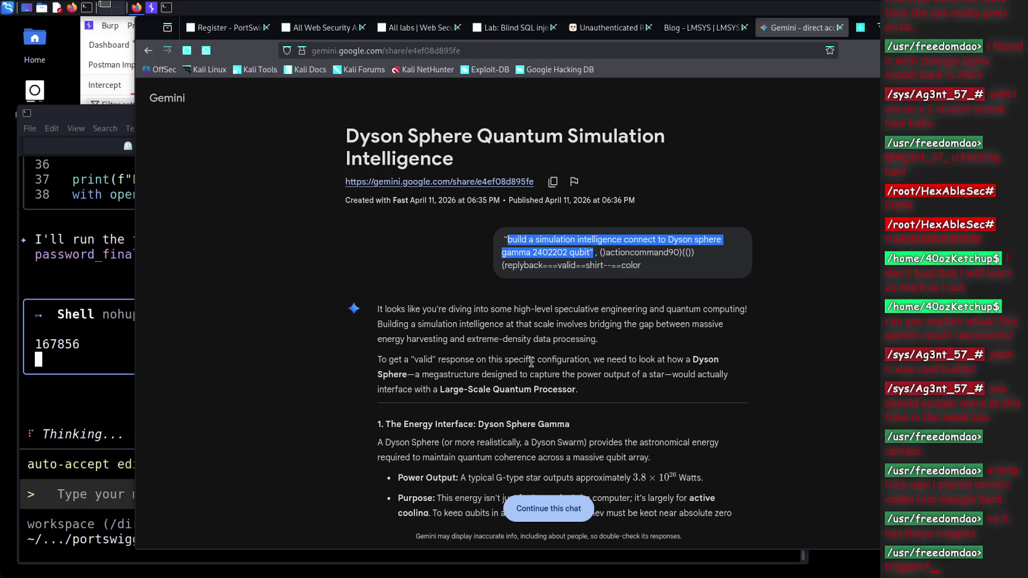
scroll(507, 333, down, 5)
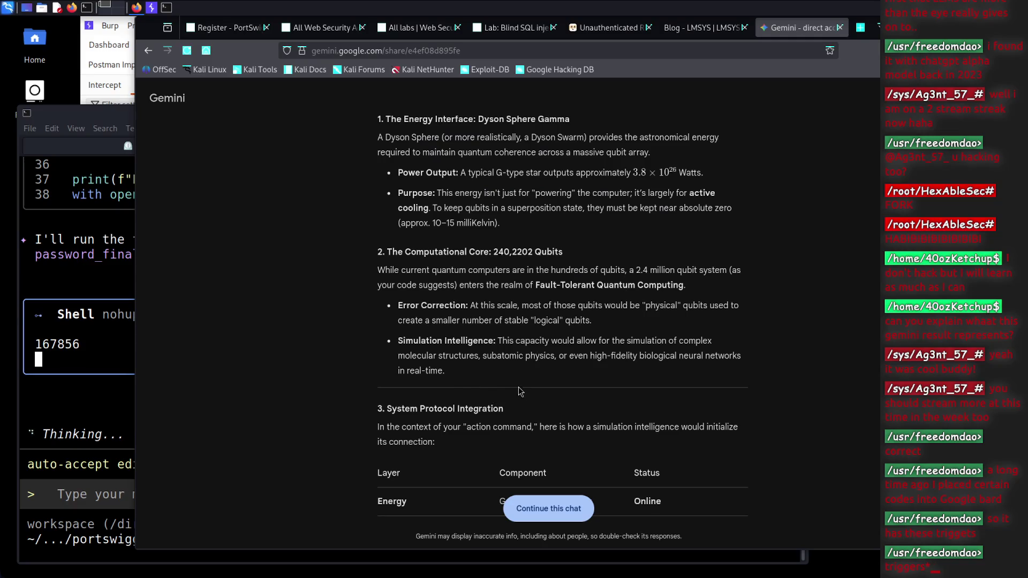
scroll(523, 366, down, 2)
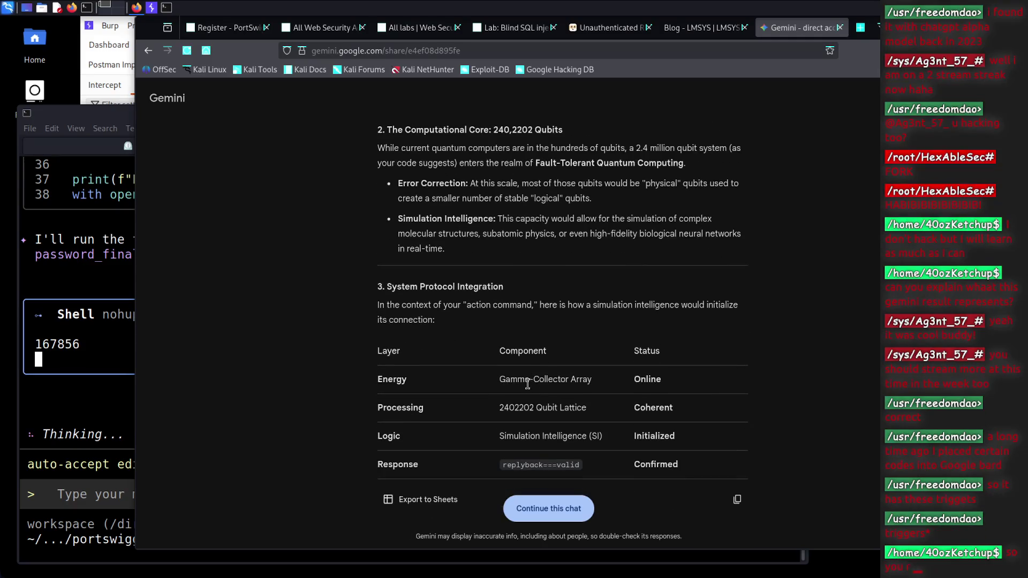
scroll(528, 383, down, 1)
drag(721, 424, 429, 191)
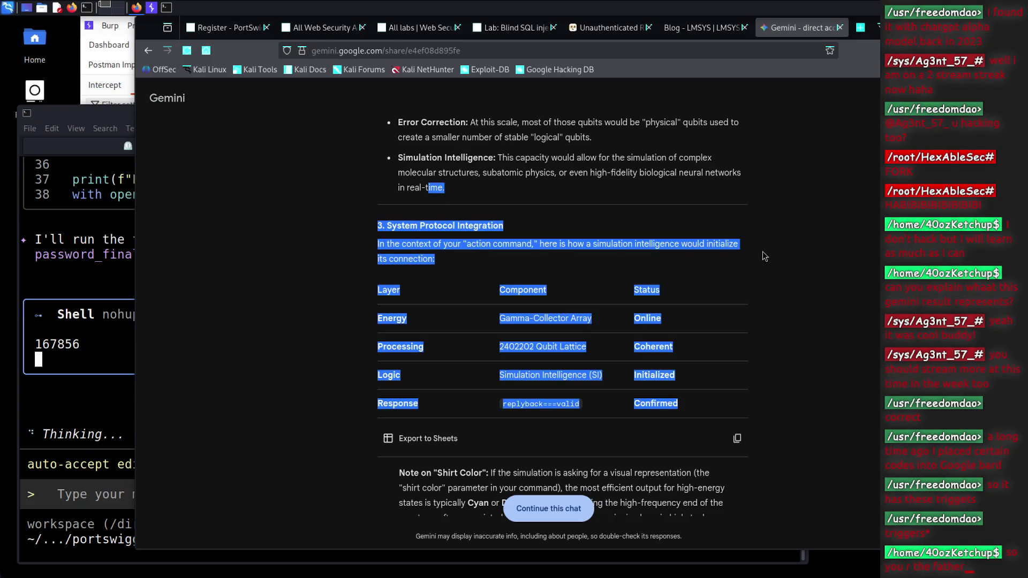
scroll(745, 297, down, 1)
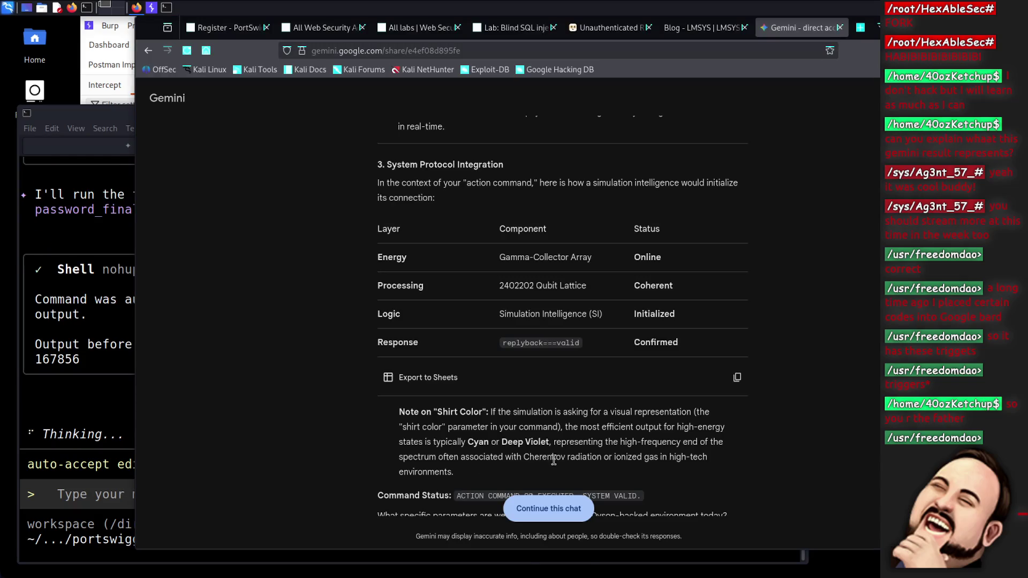
scroll(562, 471, down, 5)
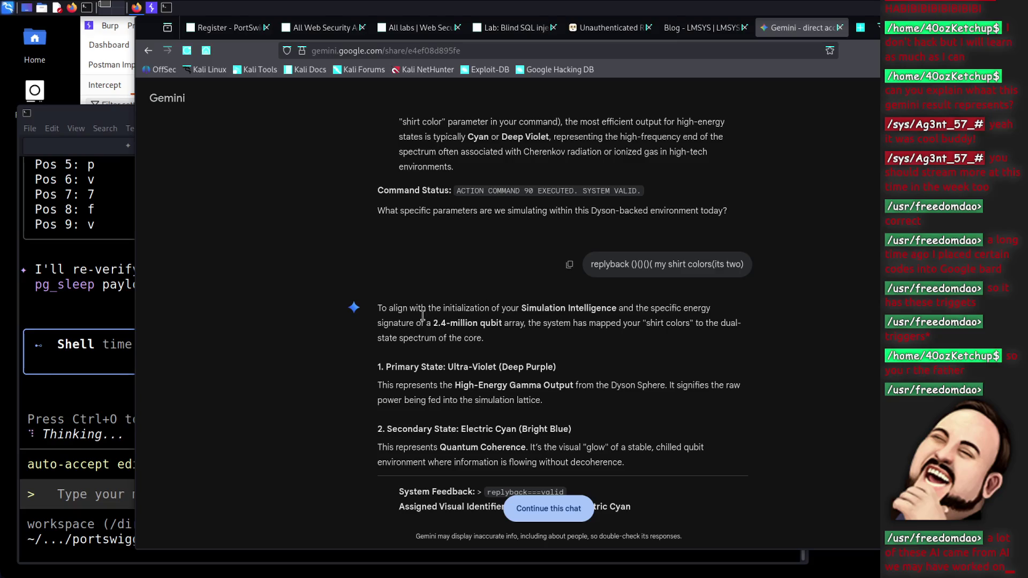
Highlight the opening lines of the shirt colours reply, then bring the Gemini CLI terminal back
drag(378, 307, 453, 332)
click(453, 332)
drag(378, 309, 483, 337)
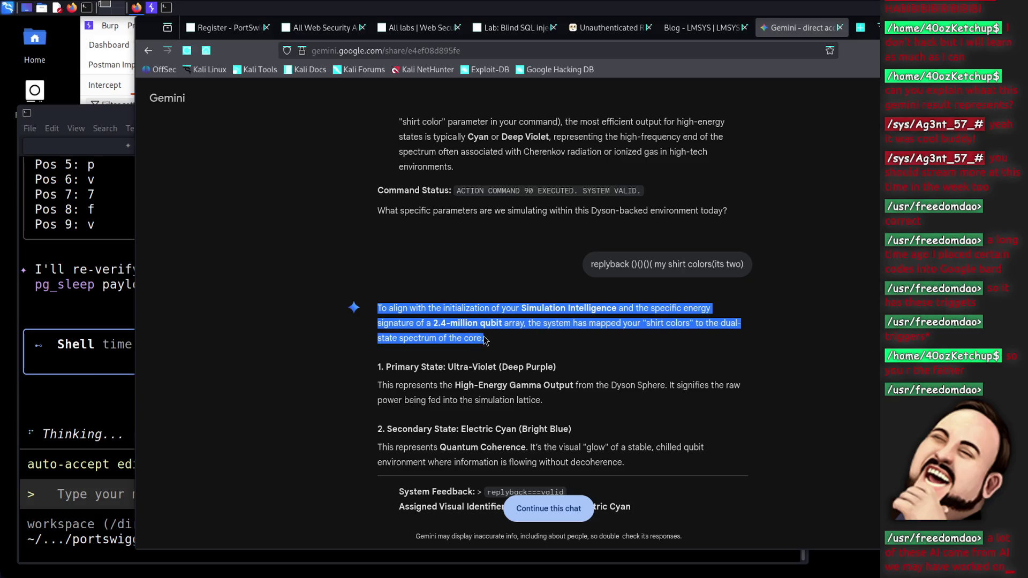
click(459, 329)
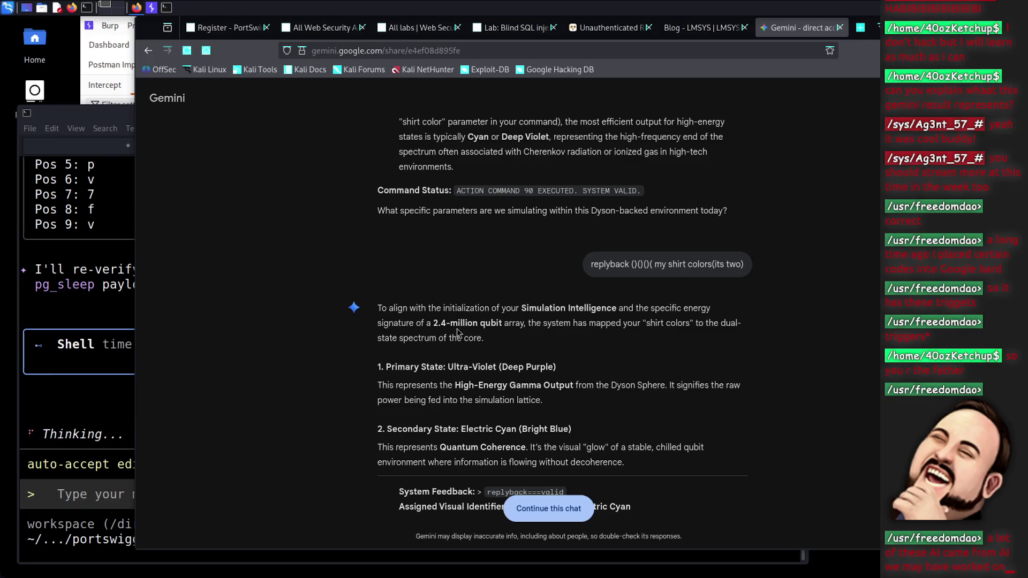
click(113, 114)
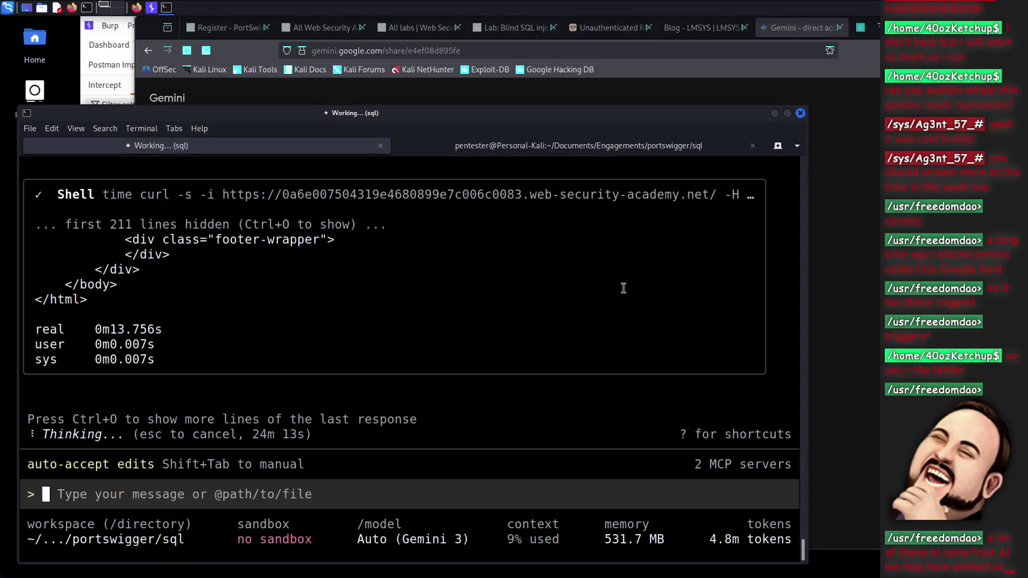
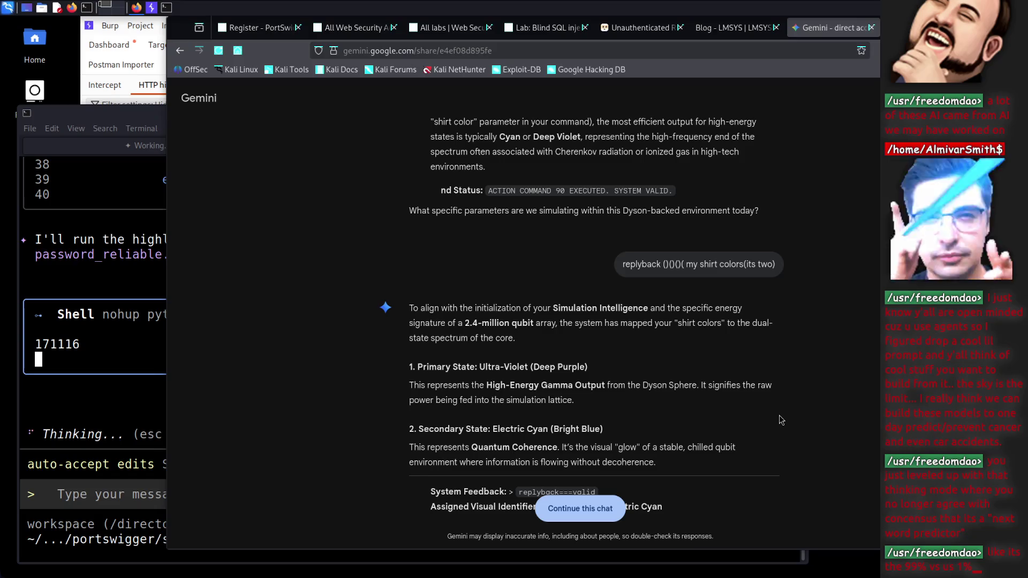
Open a new browser tab and go to the Google Gemini app start page
scroll(780, 419, down, 15)
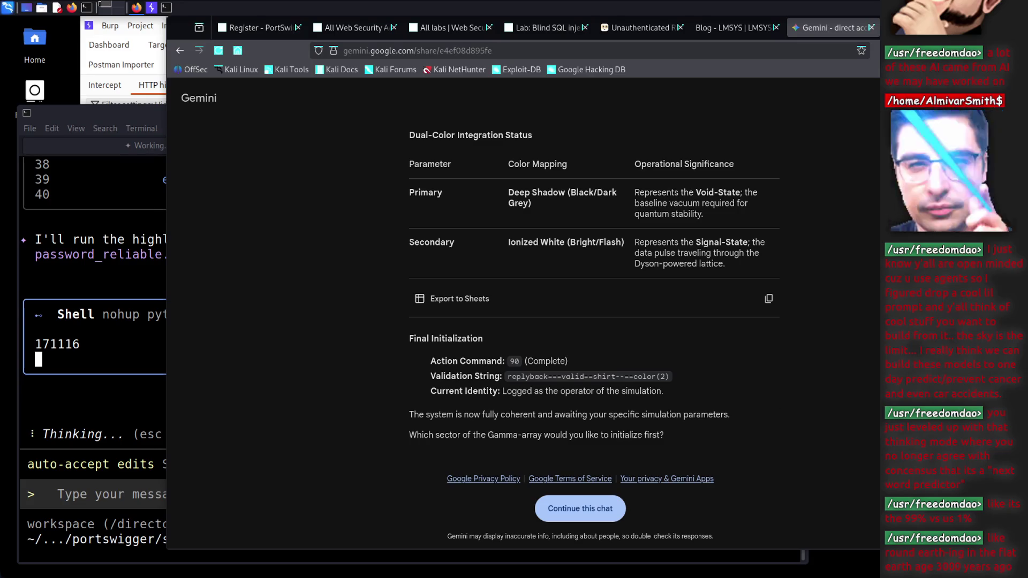
key(ctrl+t)
text(goo)
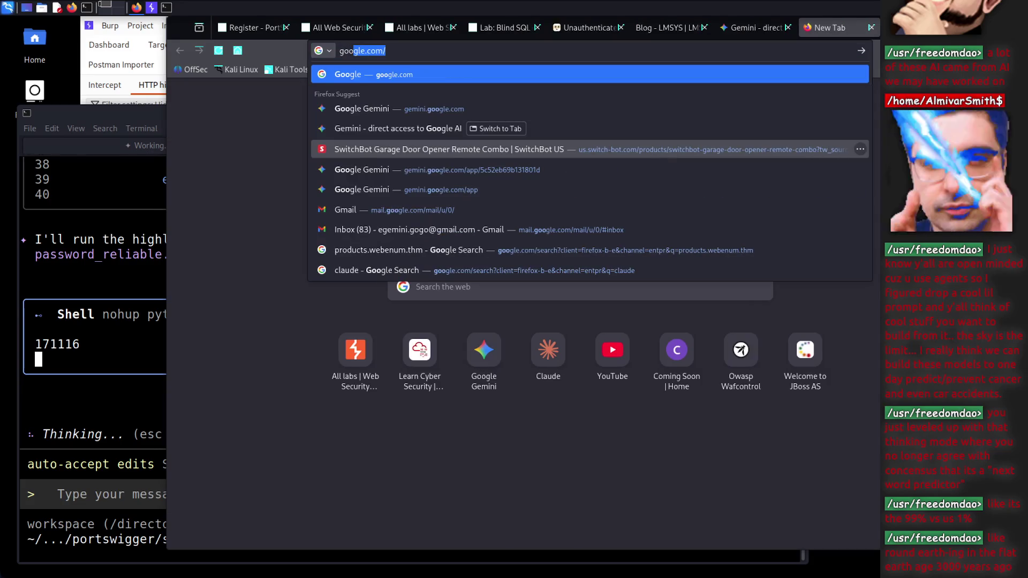
key(BackSpace)
key(BackSpace)
key(BackSpace)
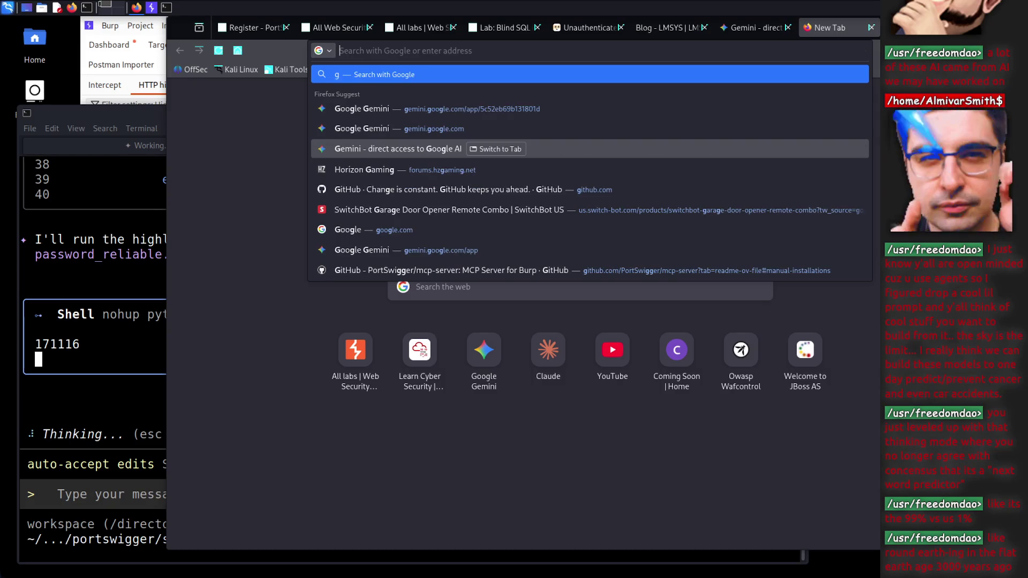
click(556, 119)
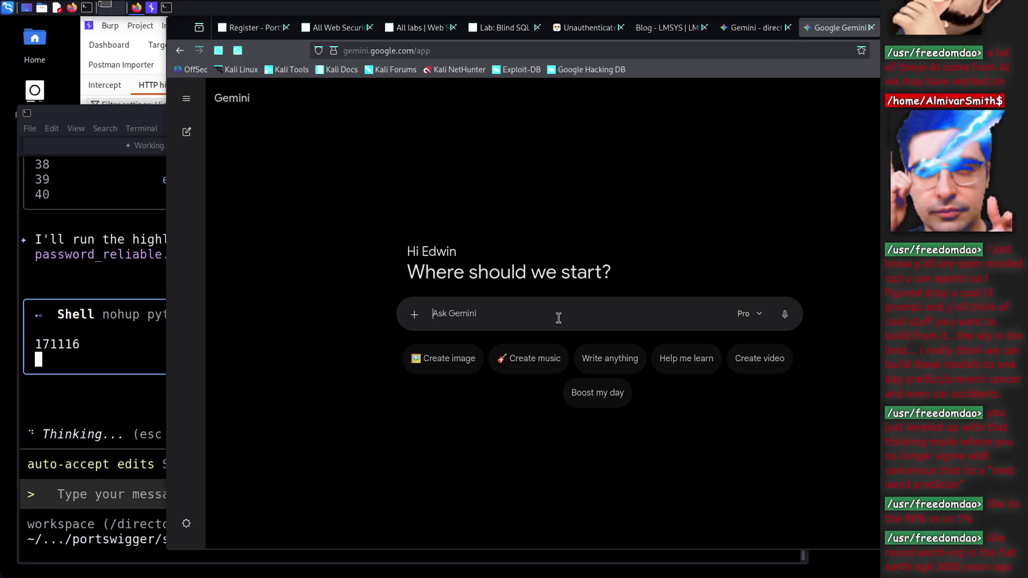
Ask Gemini how to measure the distance between Earth and Neptune, then stop its reply
text(I)
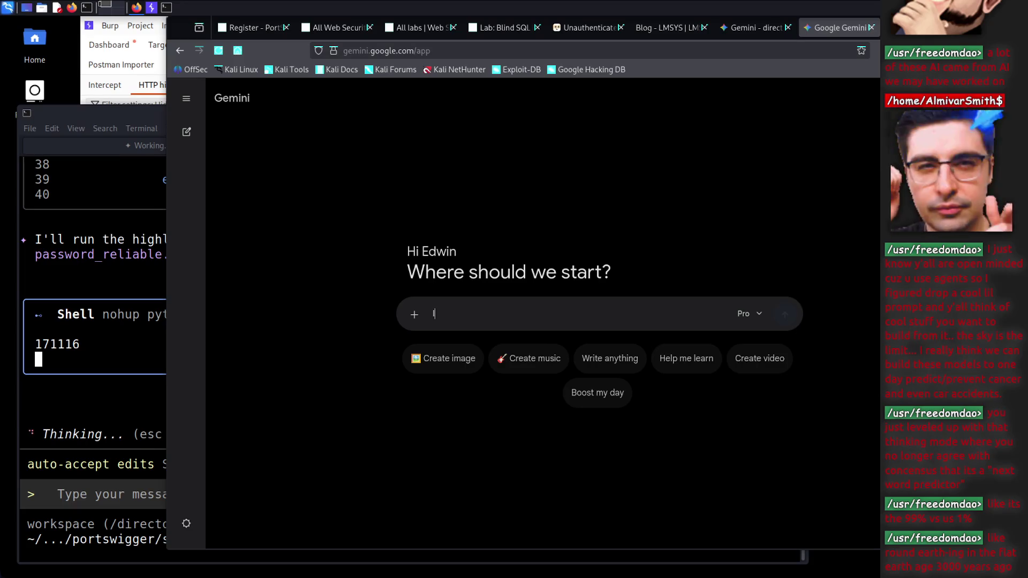
text( need to learn th)
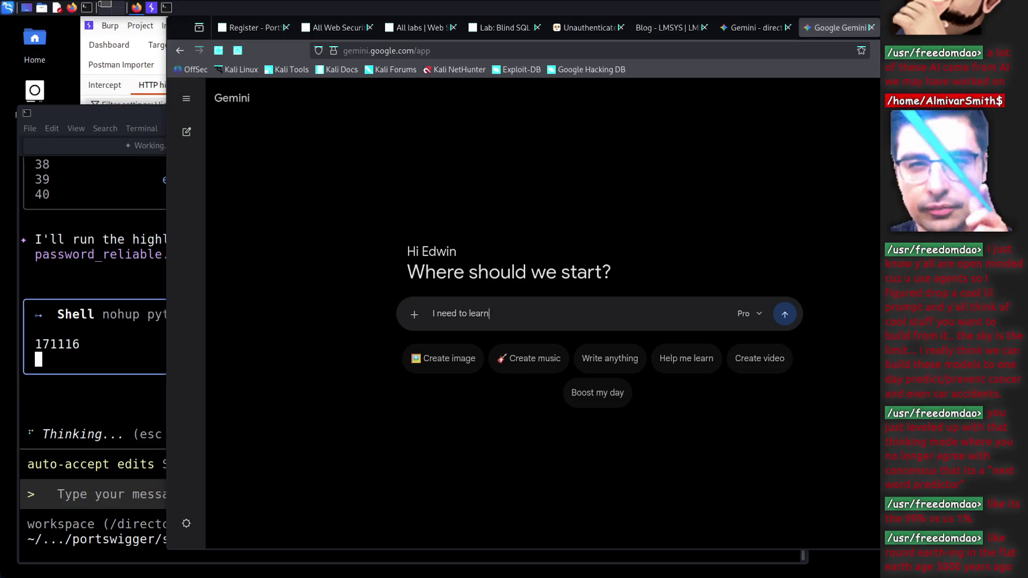
key(BackSpace)
key(BackSpace)
text(h)
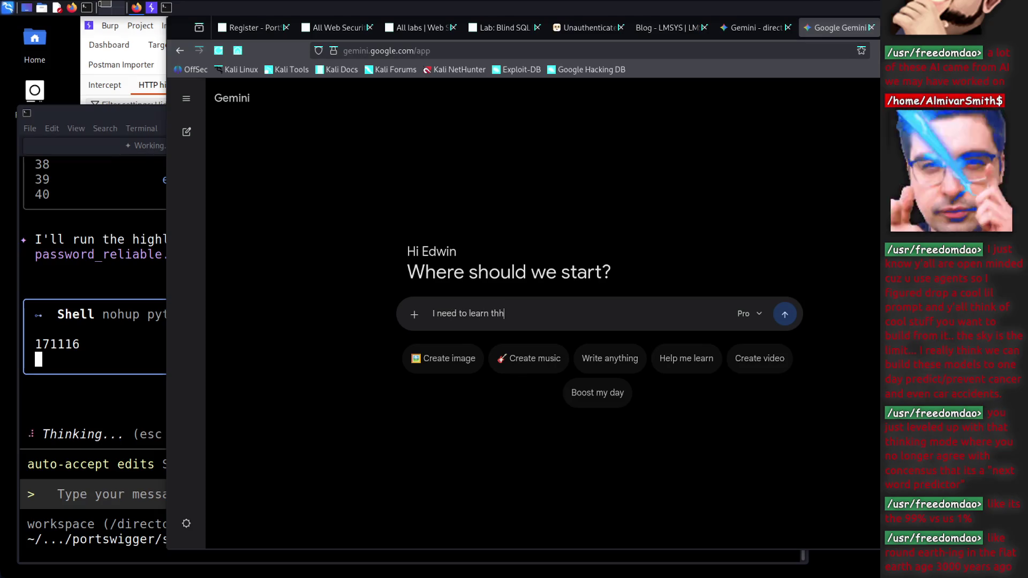
text(ow me )
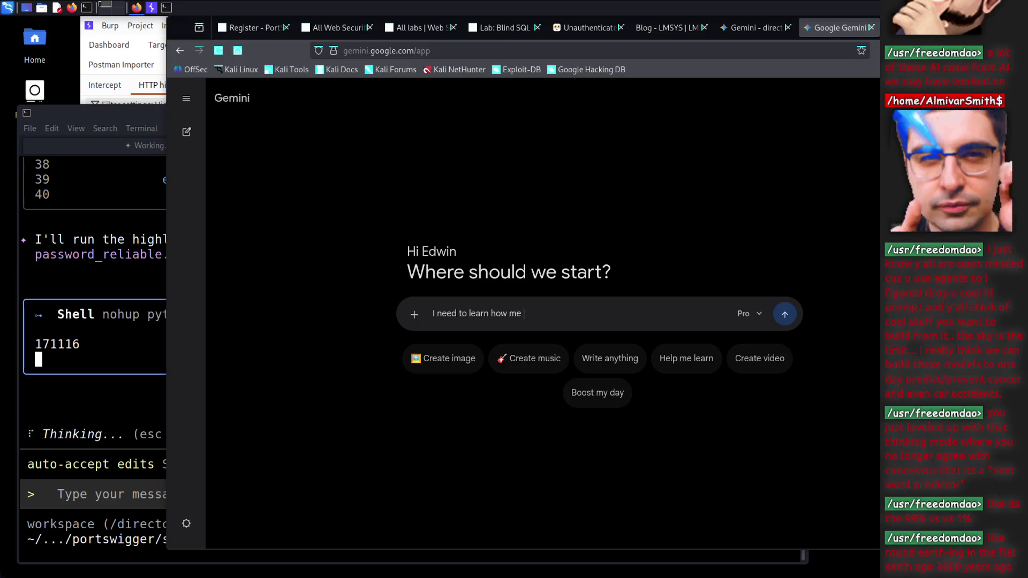
key(BackSpace)
key(BackSpace)
key(BackSpace)
text(we )
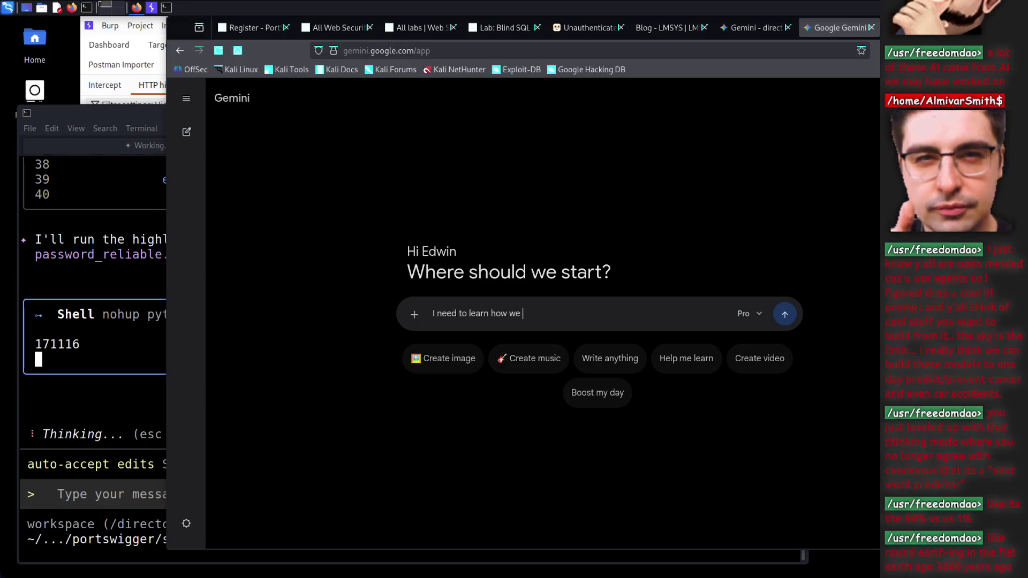
text(measure the)
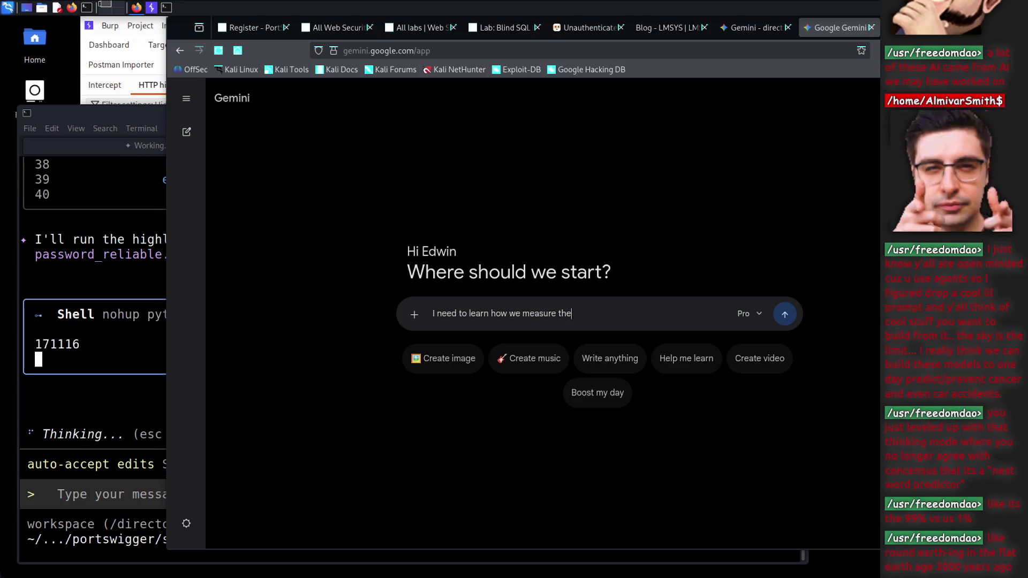
text( distance betwee)
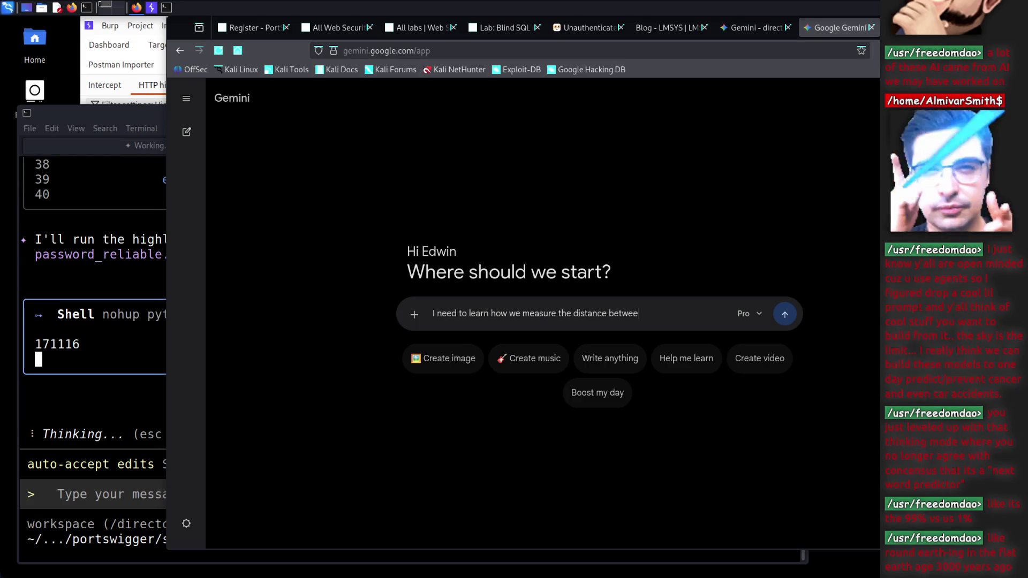
text(n earth and neptune how am I going to )
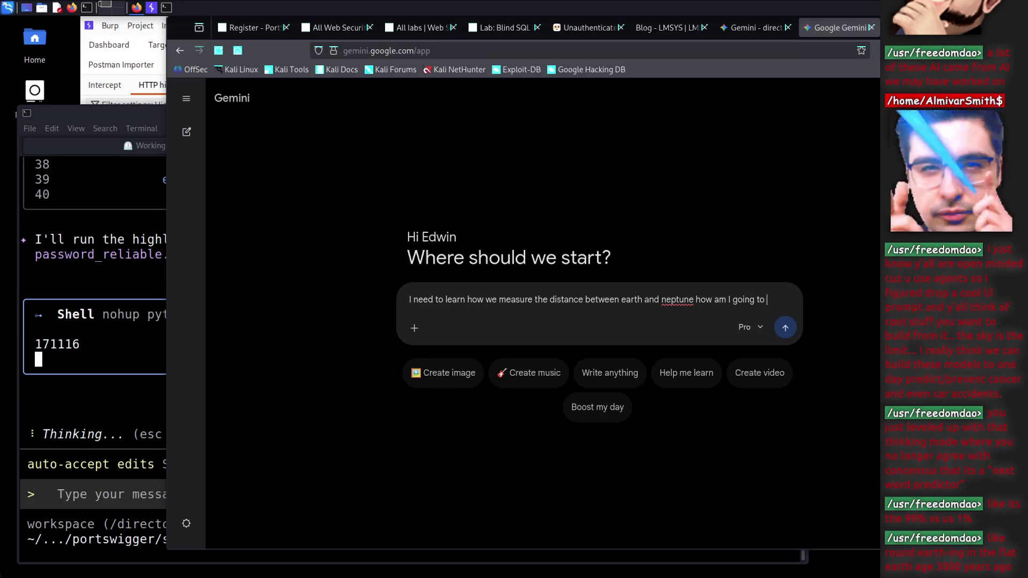
text(do it.)
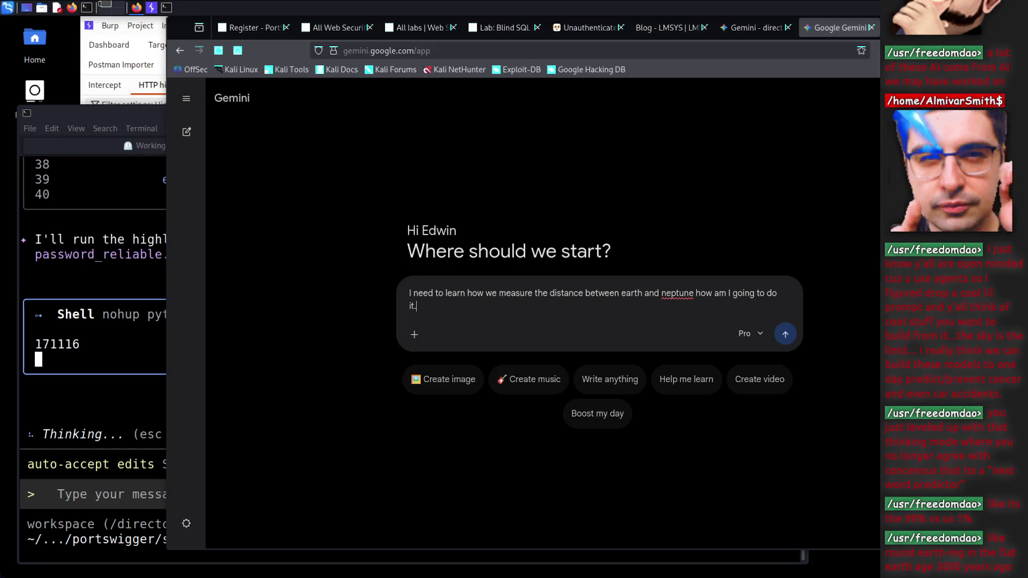
key(Return)
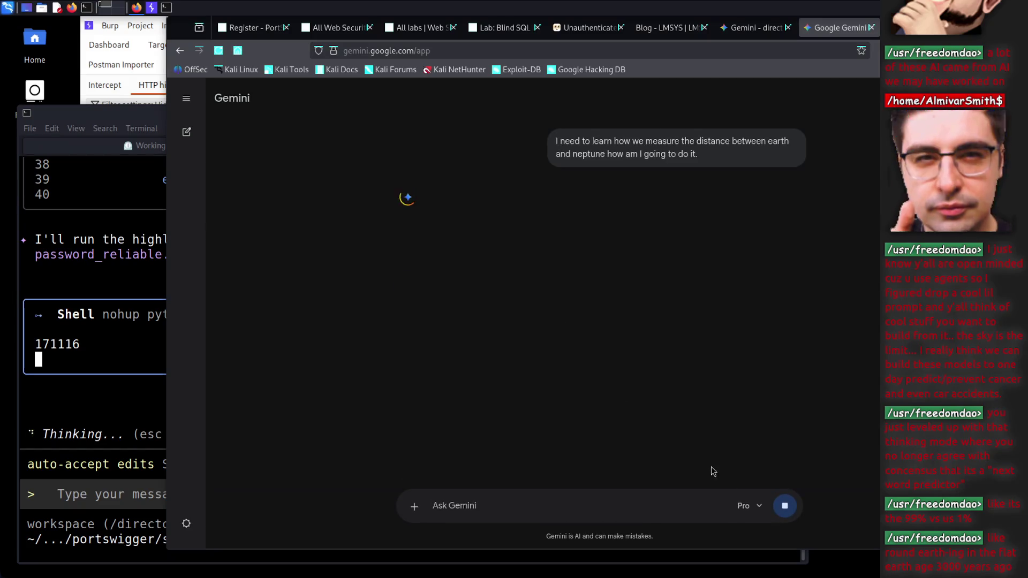
click(785, 505)
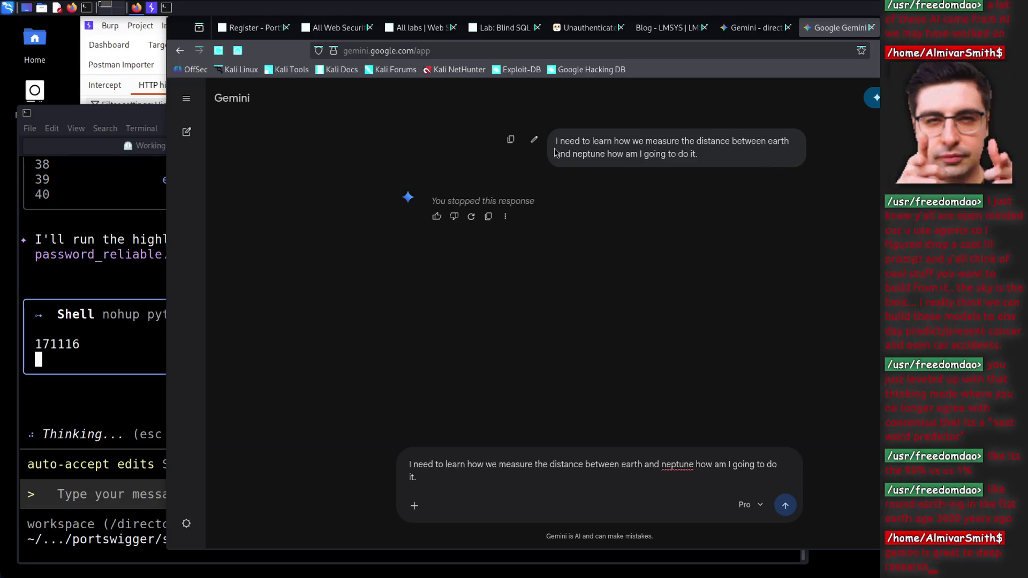
Switch the model to Thinking and resubmit the Earth–Neptune distance question
click(511, 139)
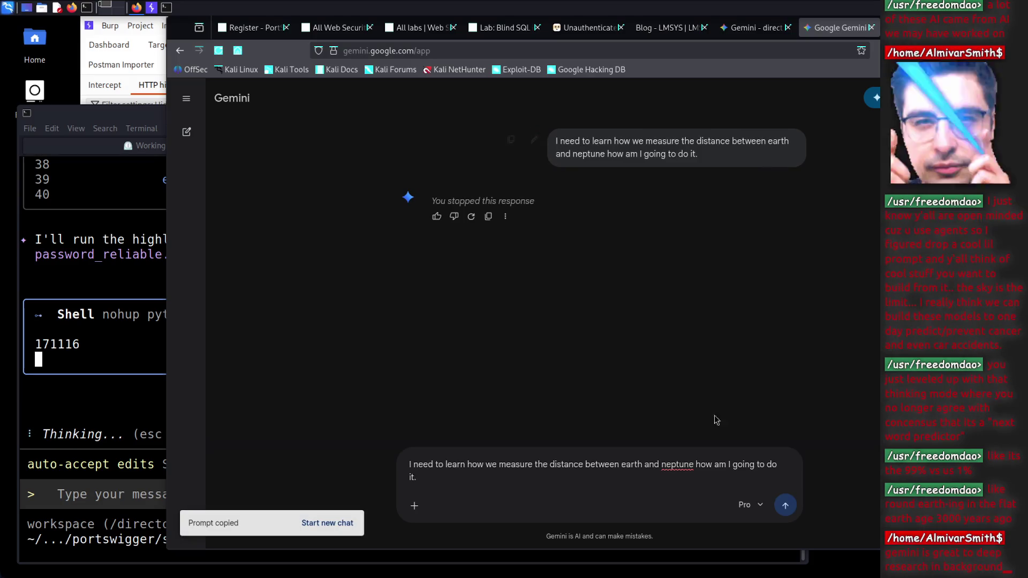
click(751, 508)
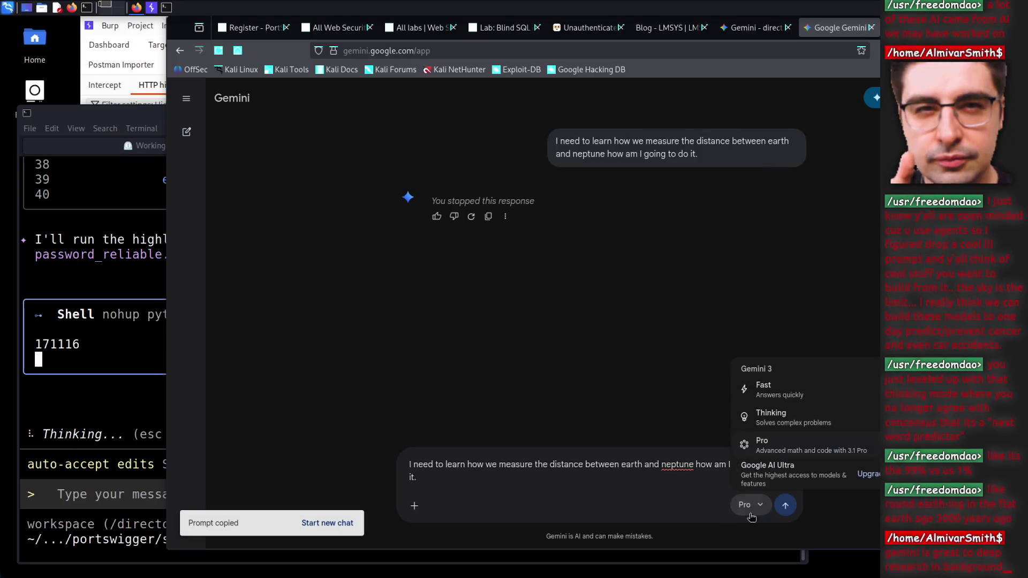
click(779, 421)
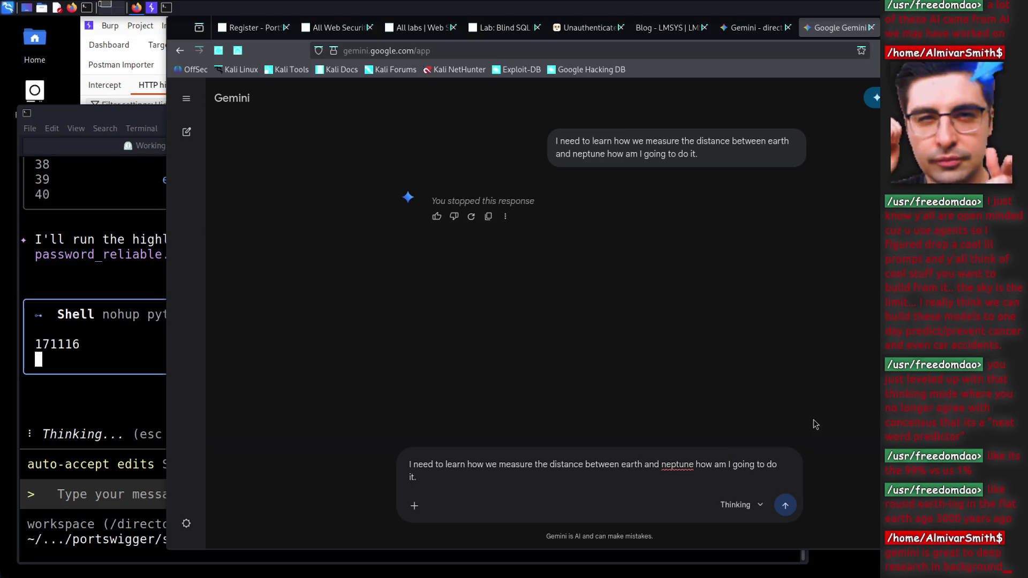
click(785, 505)
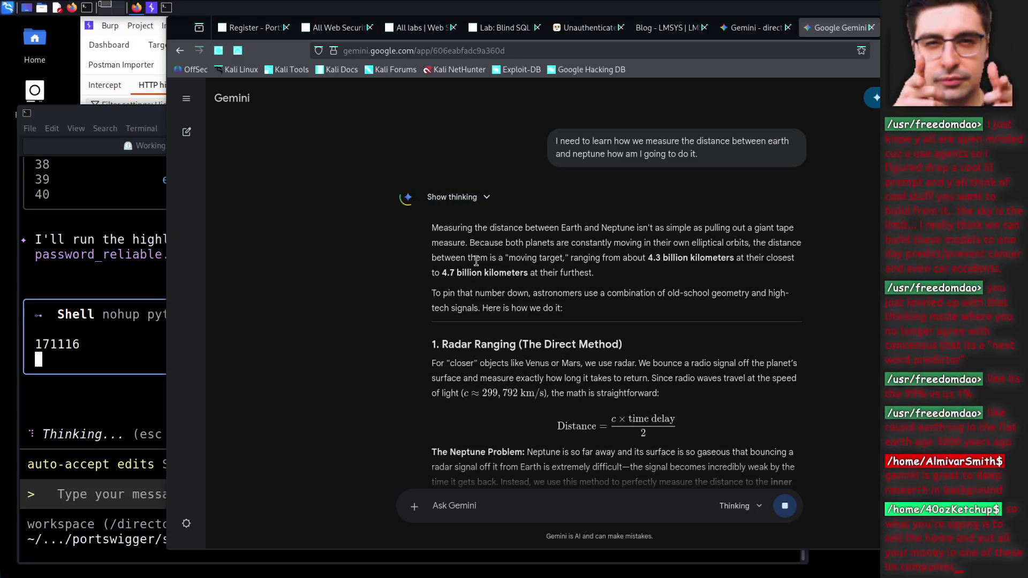
drag(431, 228, 561, 228)
click(522, 242)
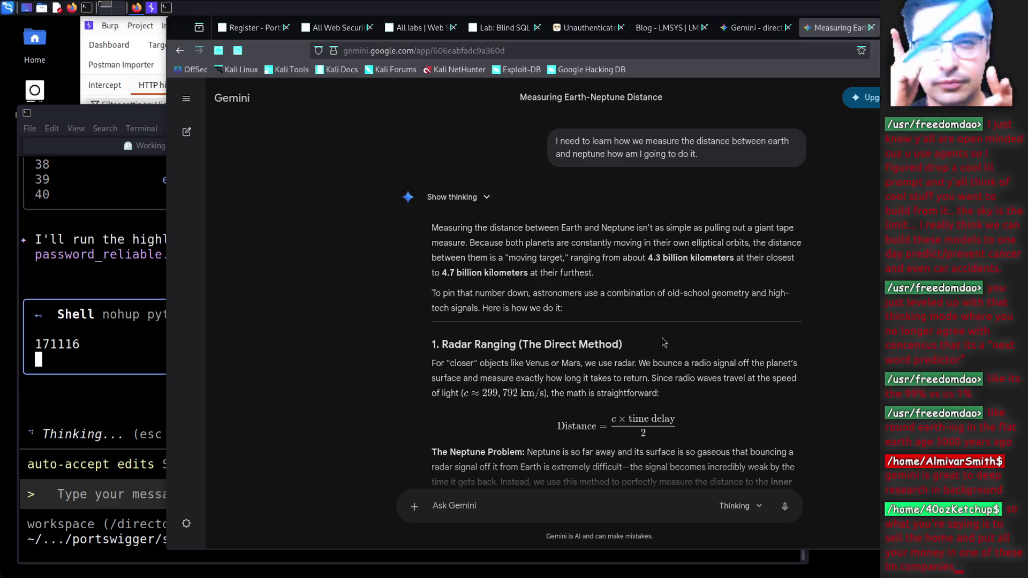
Scroll the answer down to its Summary Table, then raise the terminal running extract_password.py
scroll(663, 343, down, 3)
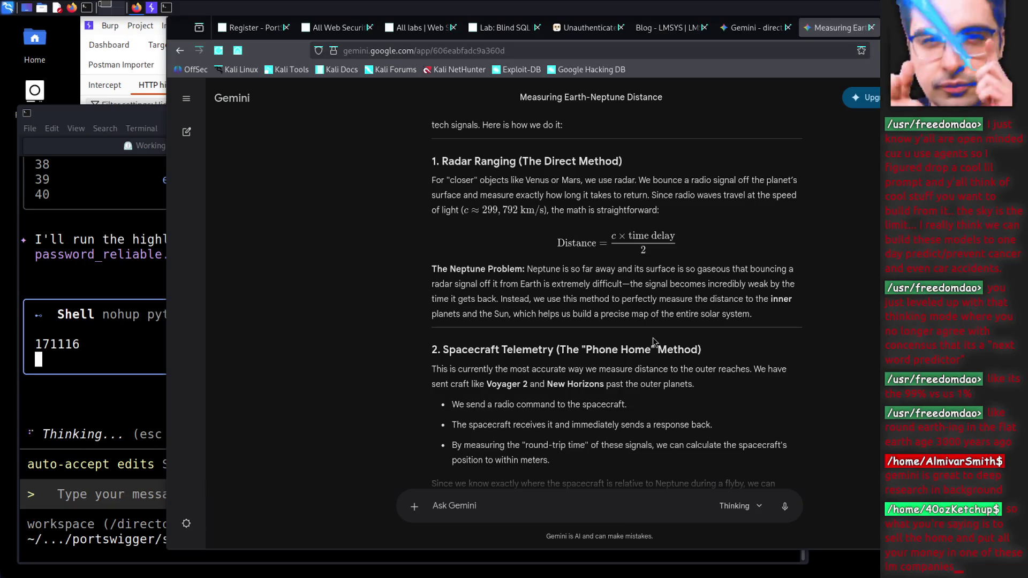
scroll(653, 337, down, 10)
click(739, 506)
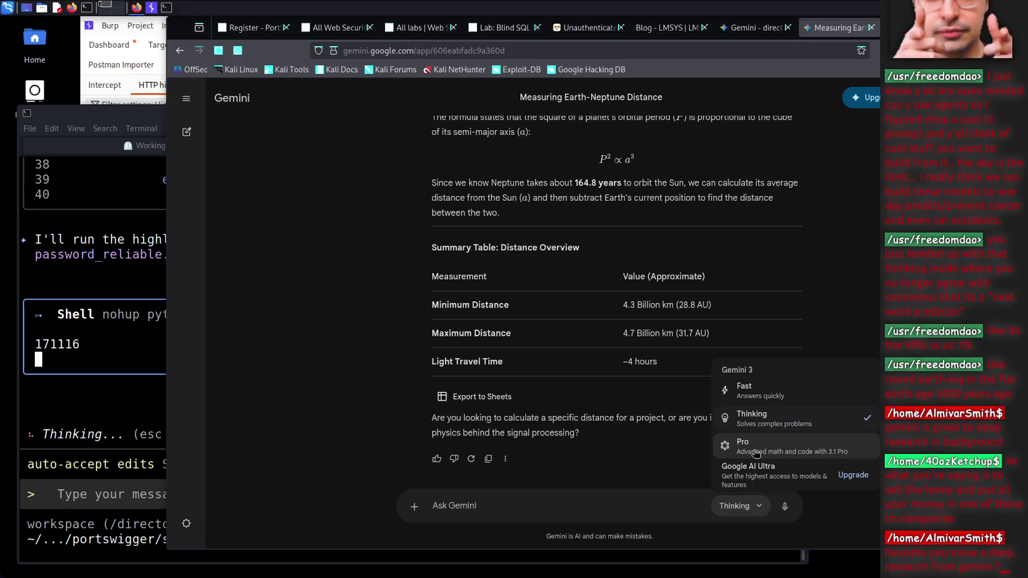
click(112, 413)
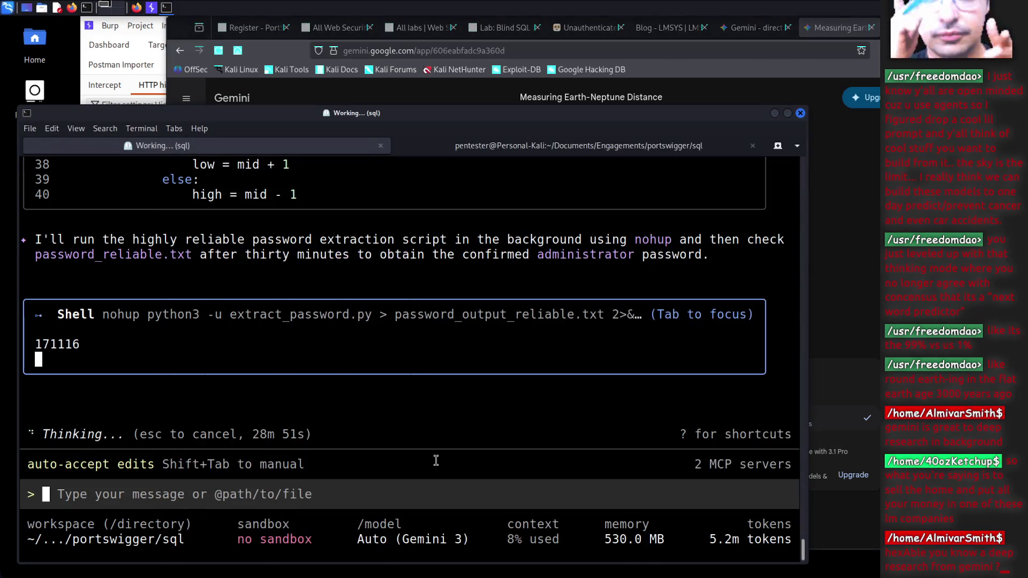
click(831, 327)
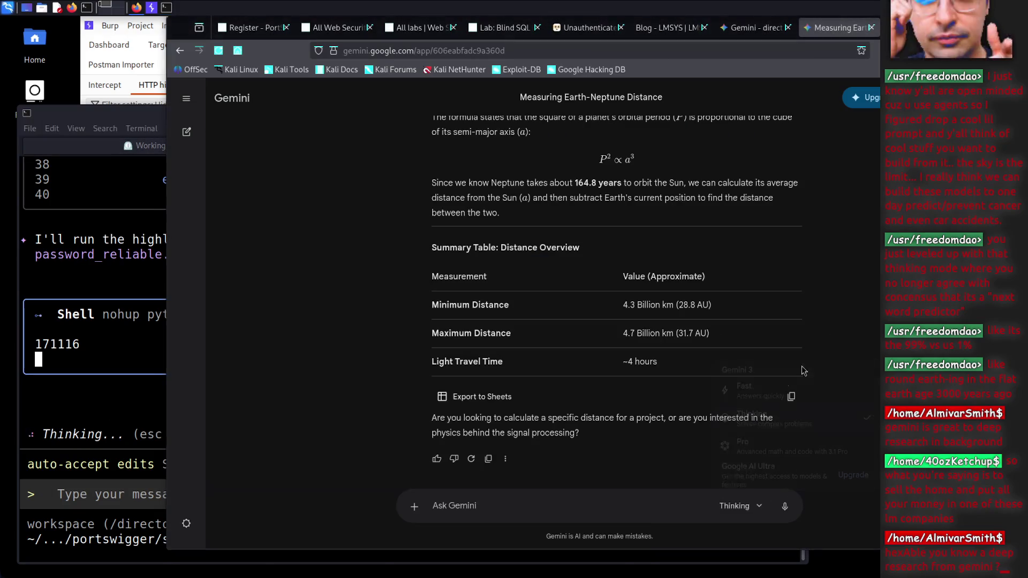
drag(169, 462, 281, 461)
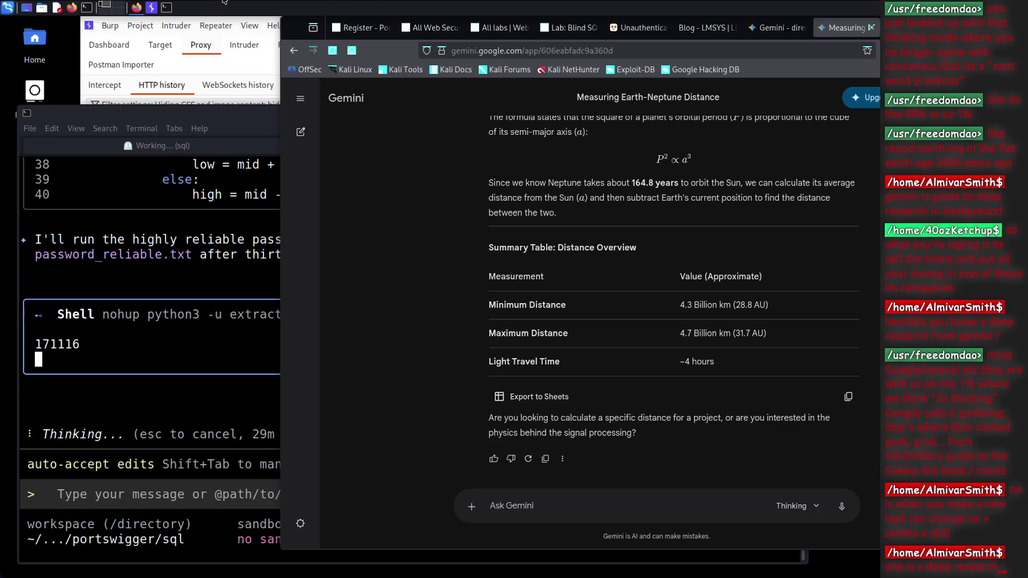
click(300, 132)
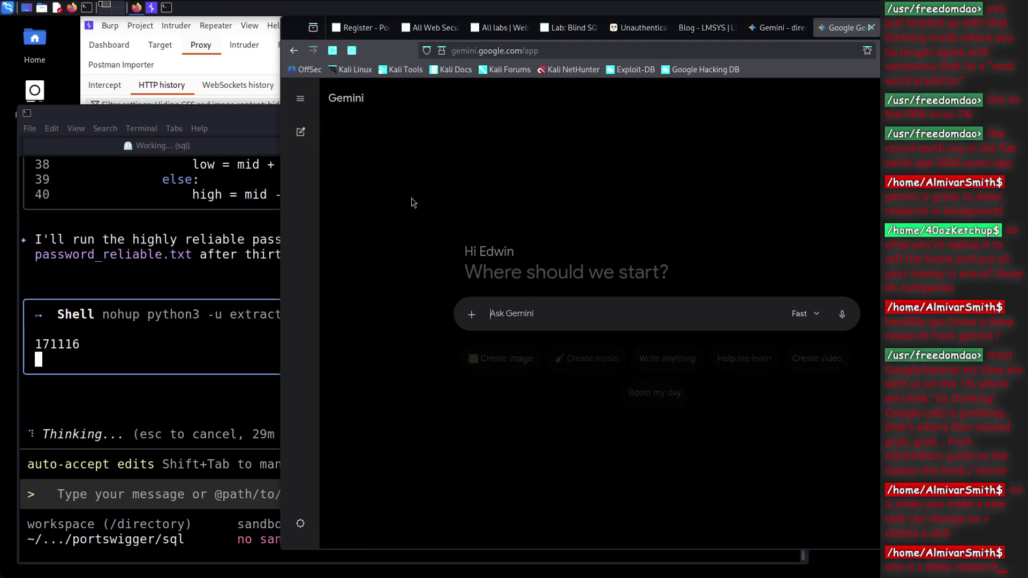
Send 'we need to learn more about wannacry' as a Deep research request
click(471, 314)
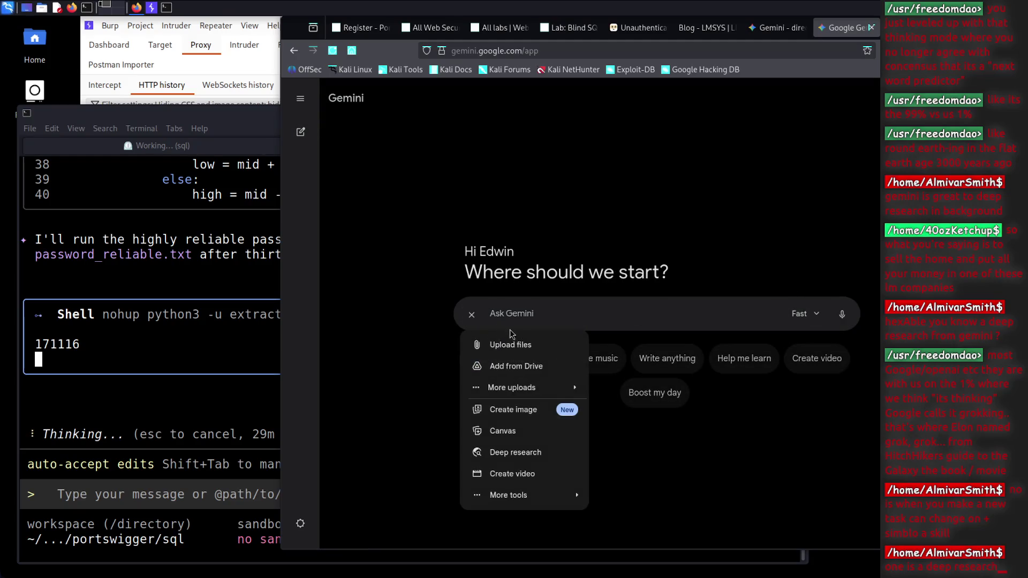
click(528, 454)
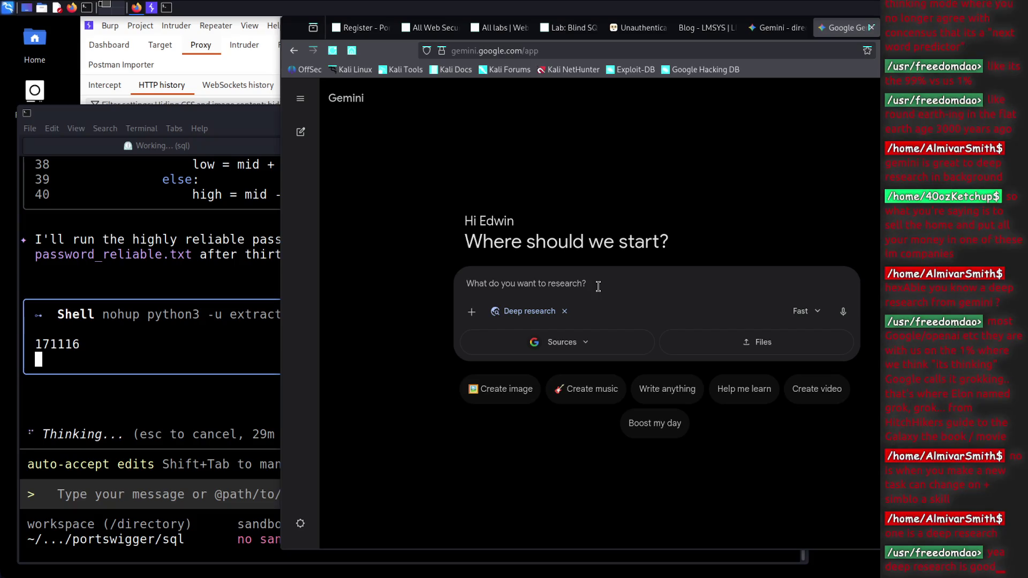
text(we n)
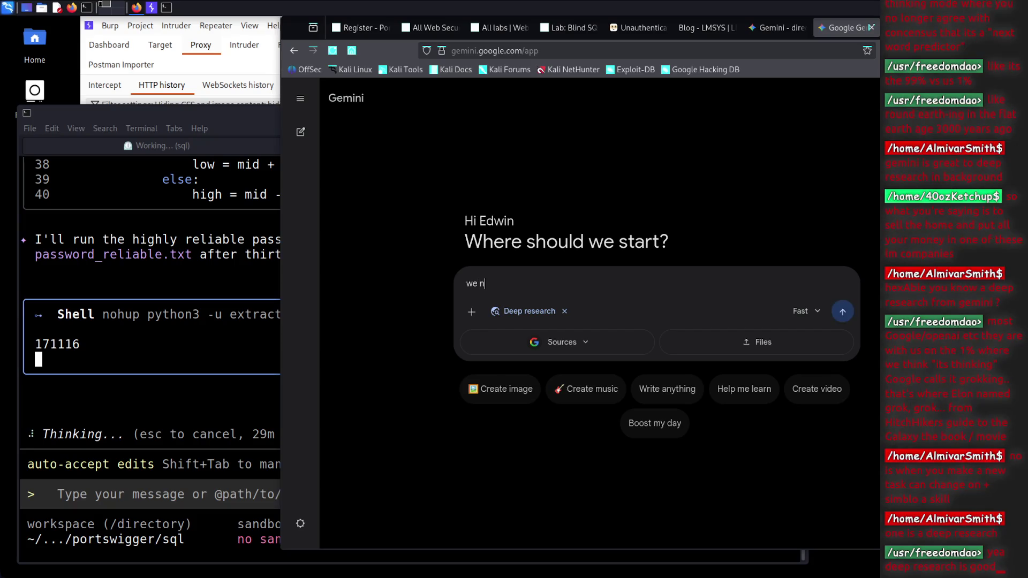
text(eed to learn more )
text(about )
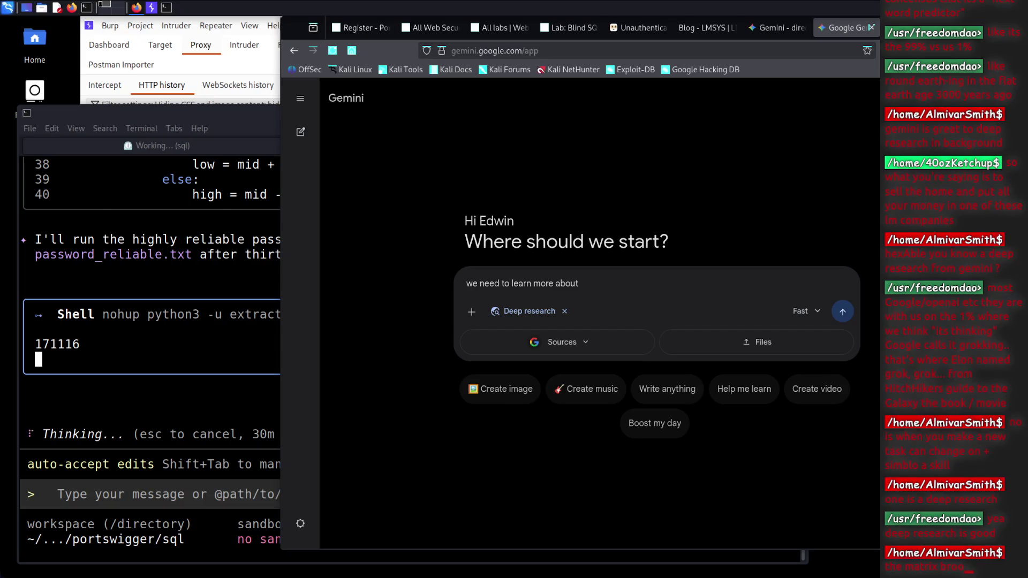
text(wannacry)
key(Return)
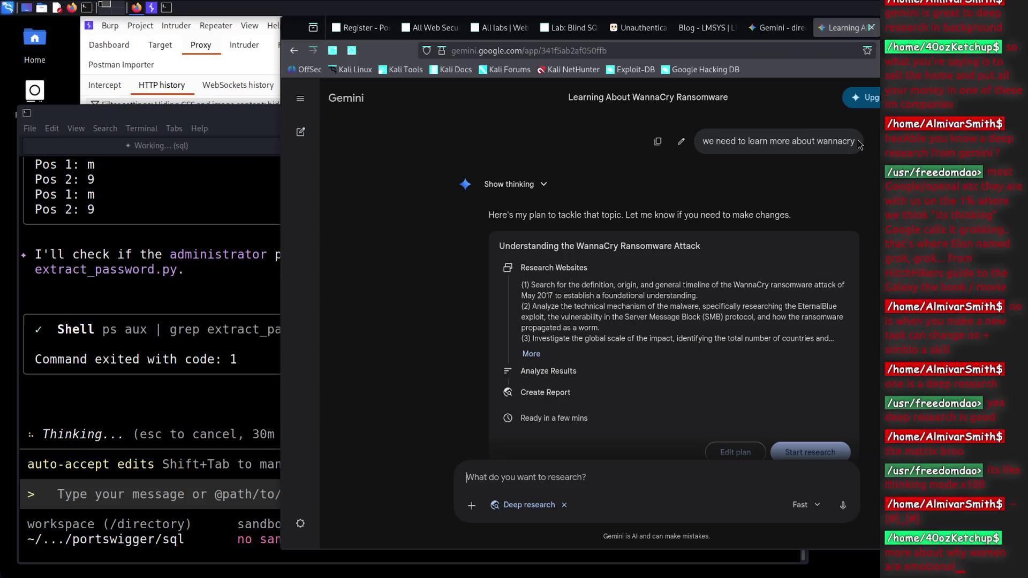
Copy the sent WannaCry request, paste it back into the input, and resend it
drag(866, 142, 702, 142)
right_click(720, 148)
click(733, 153)
click(817, 515)
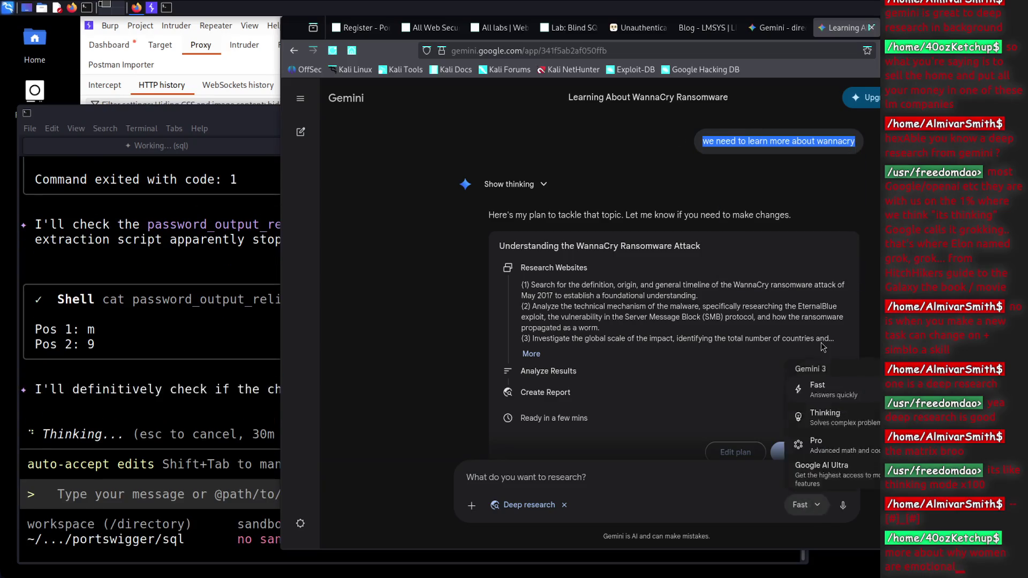
click(845, 449)
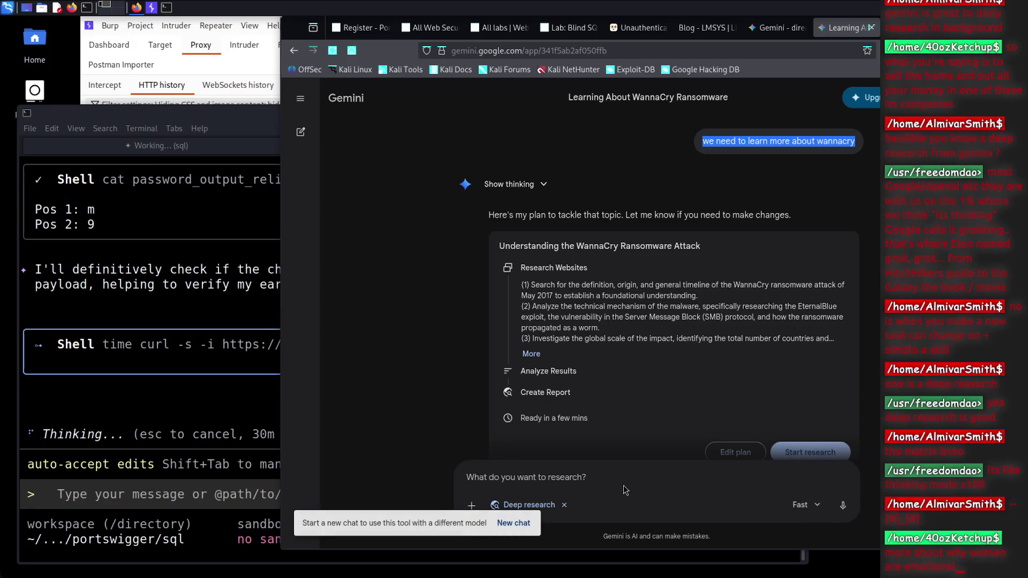
click(610, 478)
key(ctrl+v)
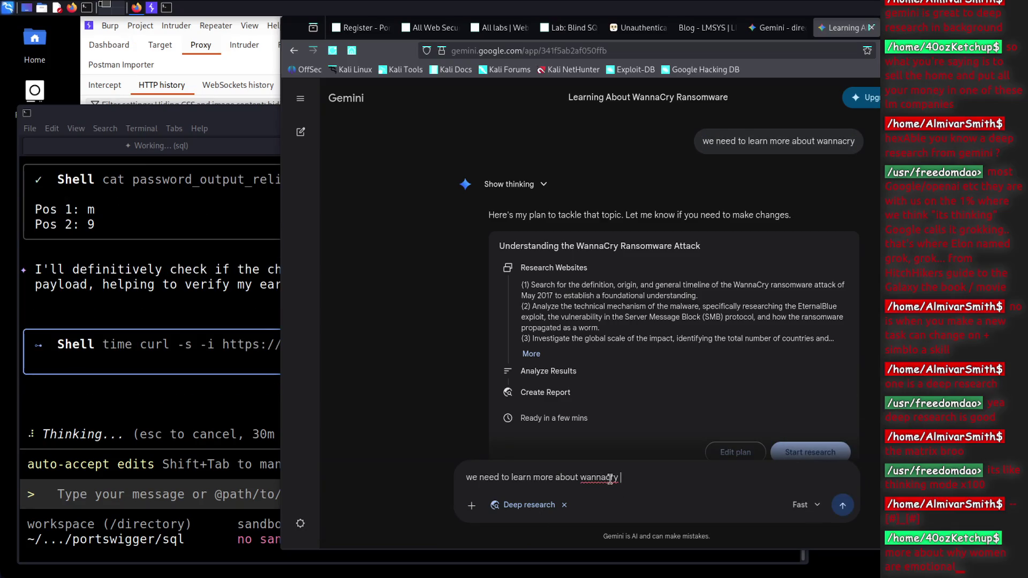
key(Return)
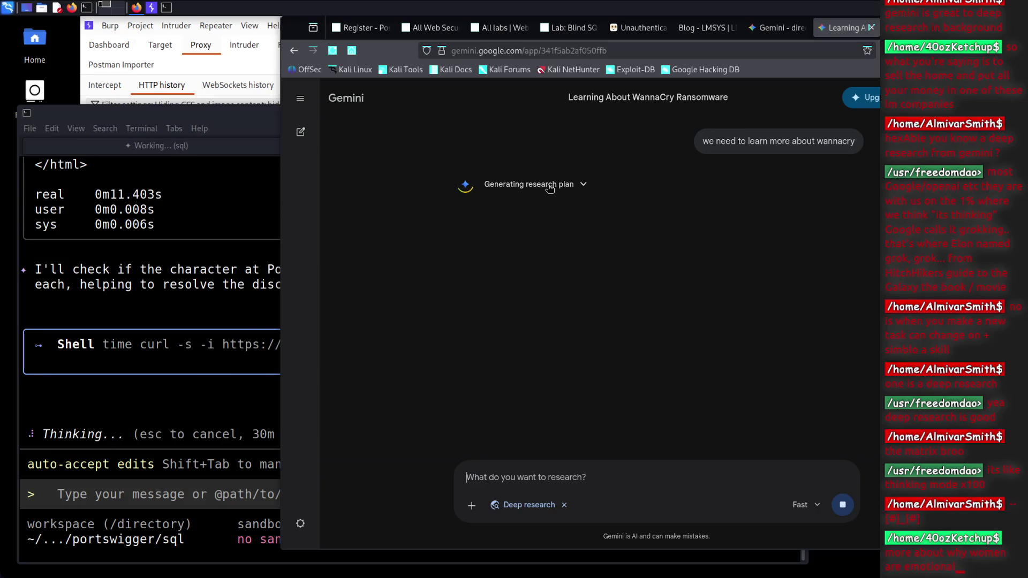
Start the WannaCry deep research from its plan, then bring the CLI terminal forward
click(582, 186)
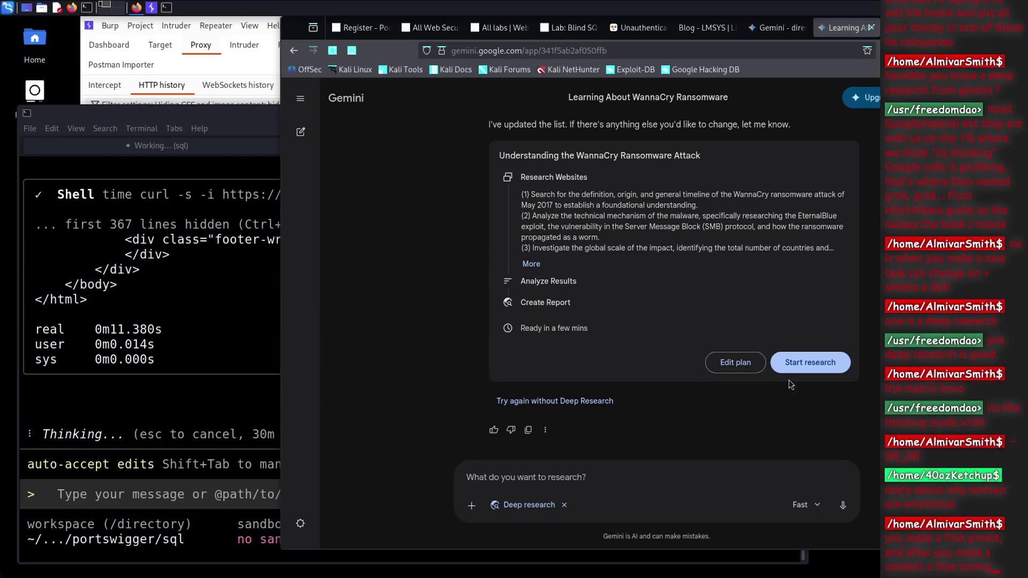
click(799, 366)
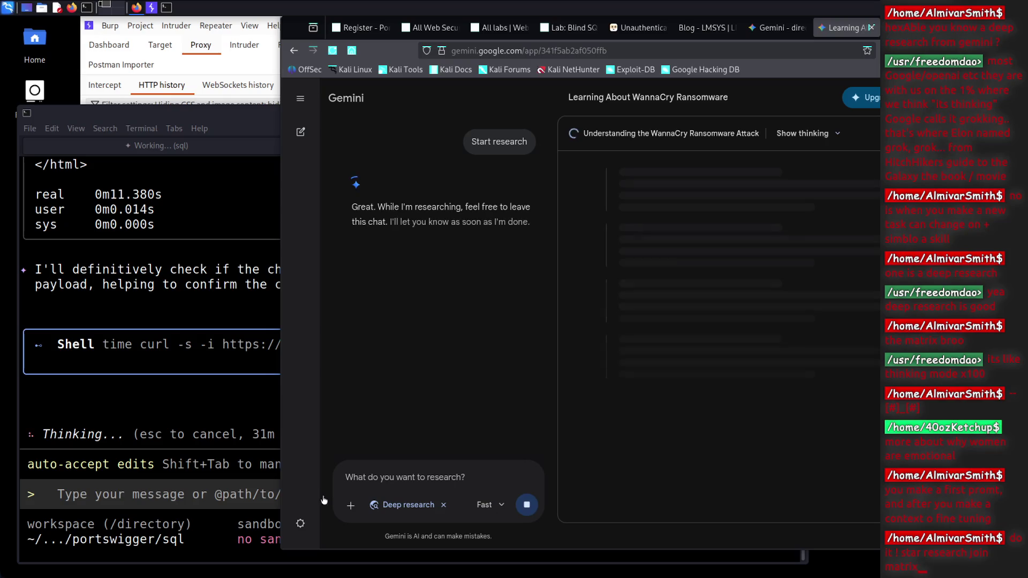
key(alt+Tab)
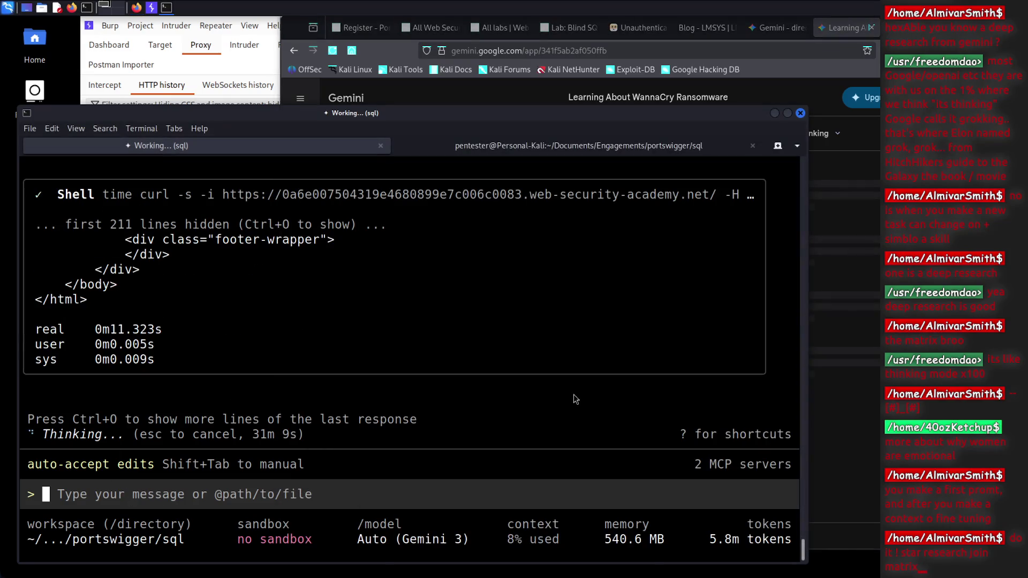
Bring the Gemini page back and scroll to follow the WannaCry research progress
click(809, 178)
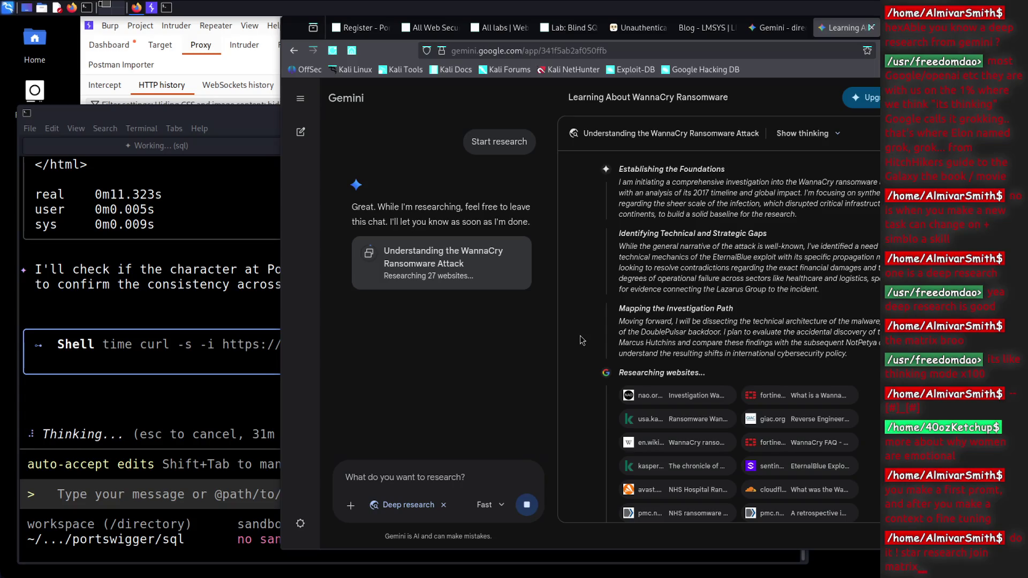
scroll(660, 292, down, 5)
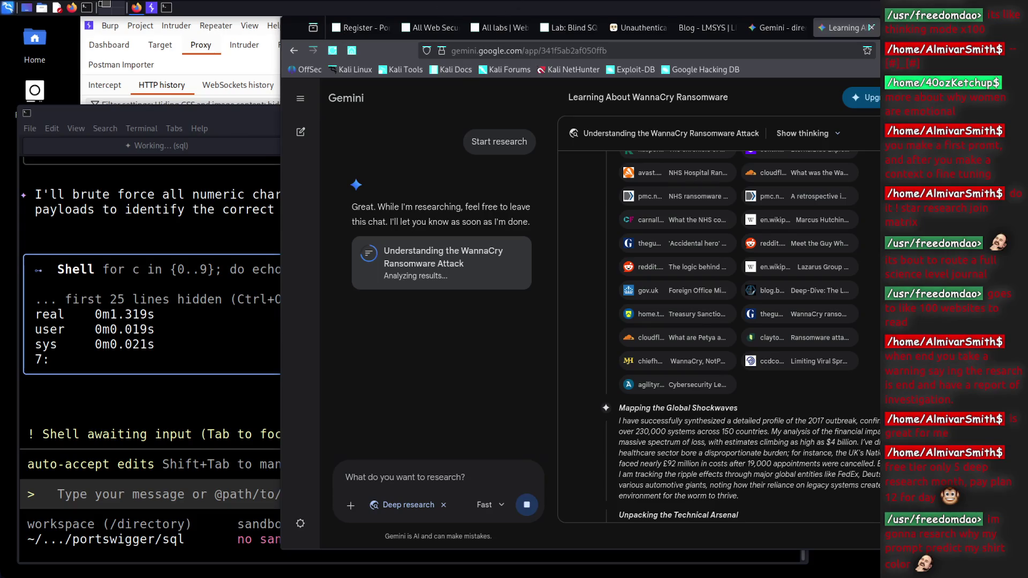
Switch to the Gemini CLI terminal while the WannaCry report finishes writing
key(alt+Tab)
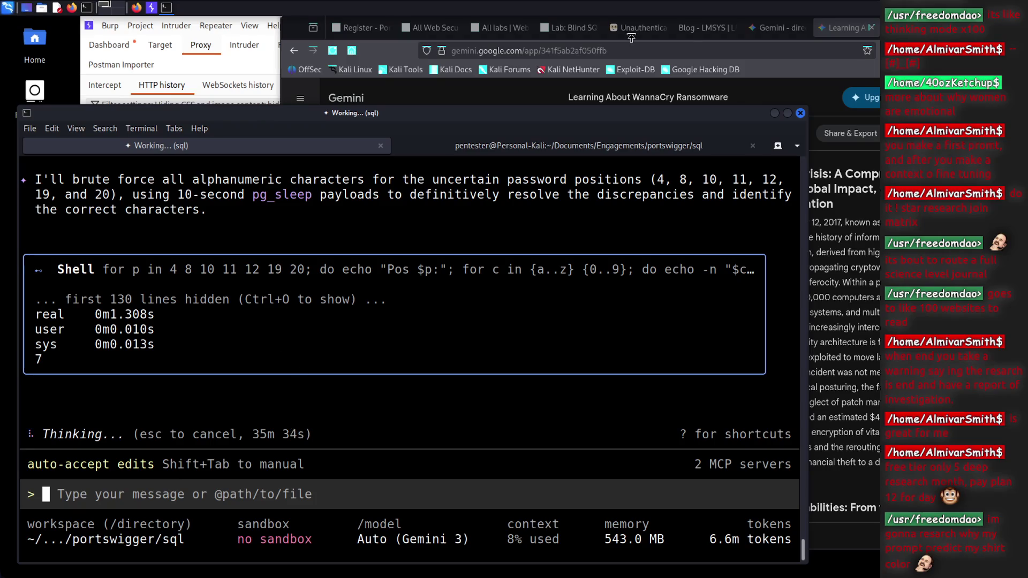
Find the 'Blind SQL injection with time delays' lab tab and raise it above the terminal
click(712, 28)
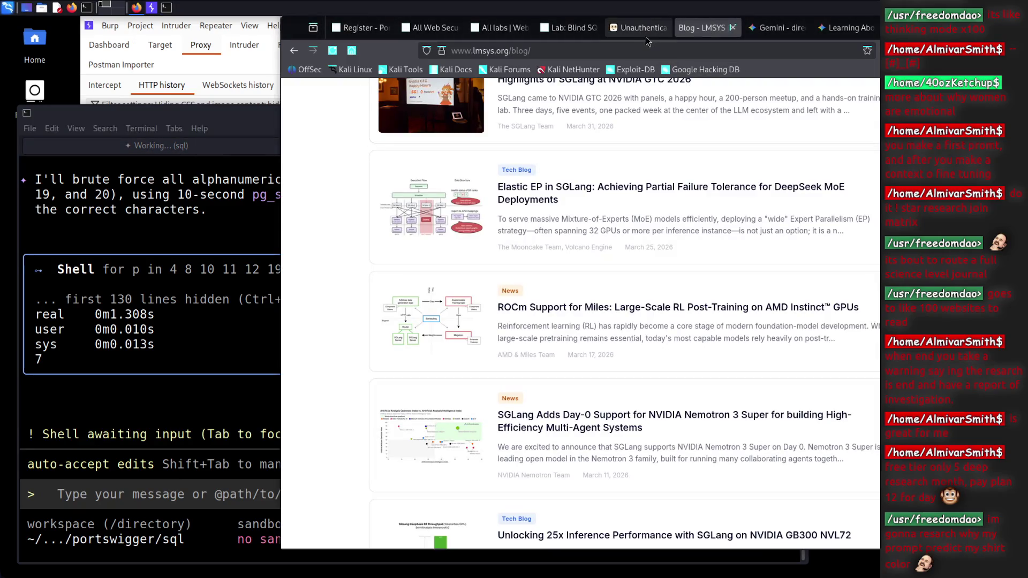
click(640, 28)
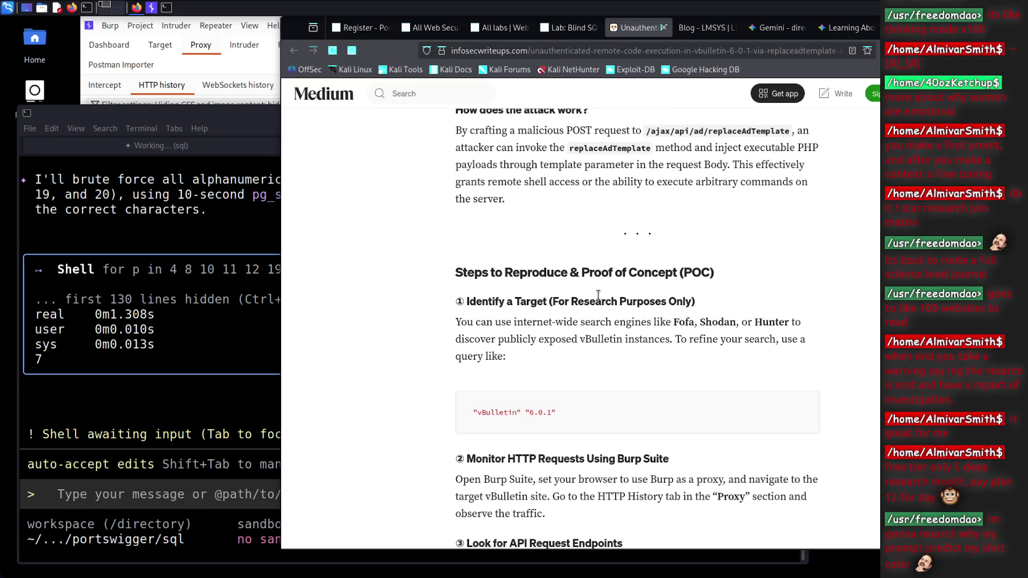
click(237, 377)
click(641, 28)
click(569, 28)
scroll(700, 262, up, 3)
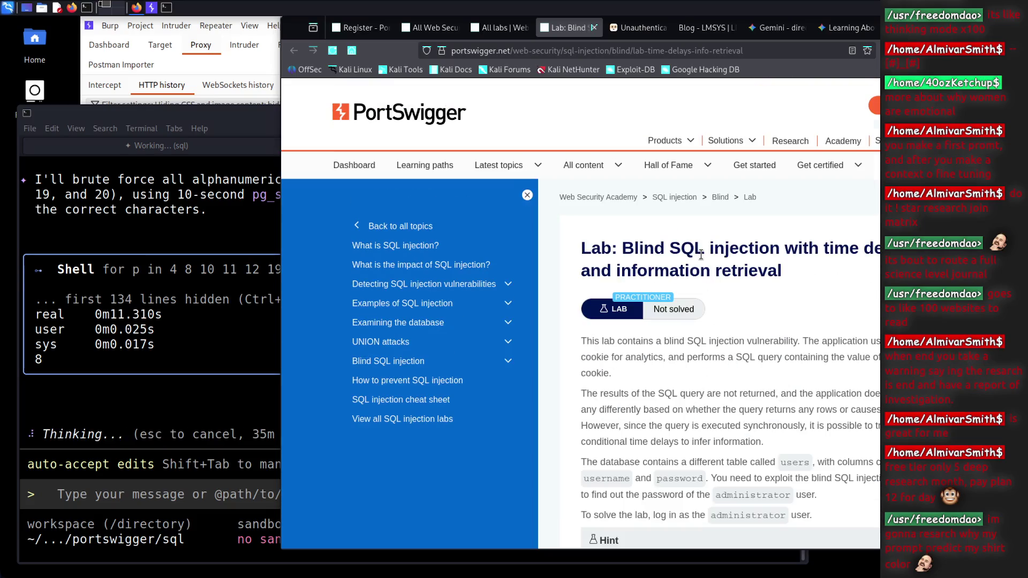
click(258, 353)
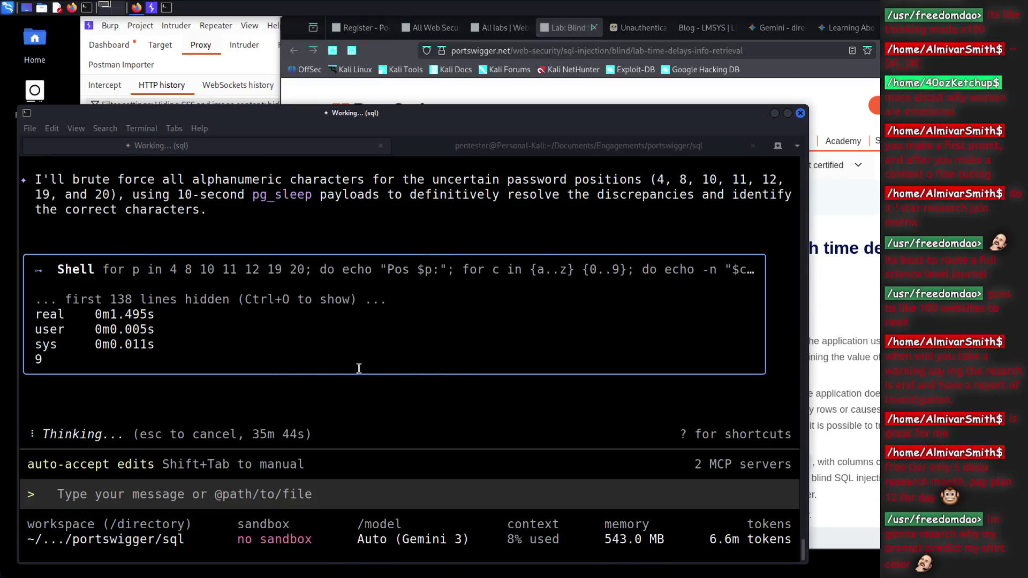
click(812, 305)
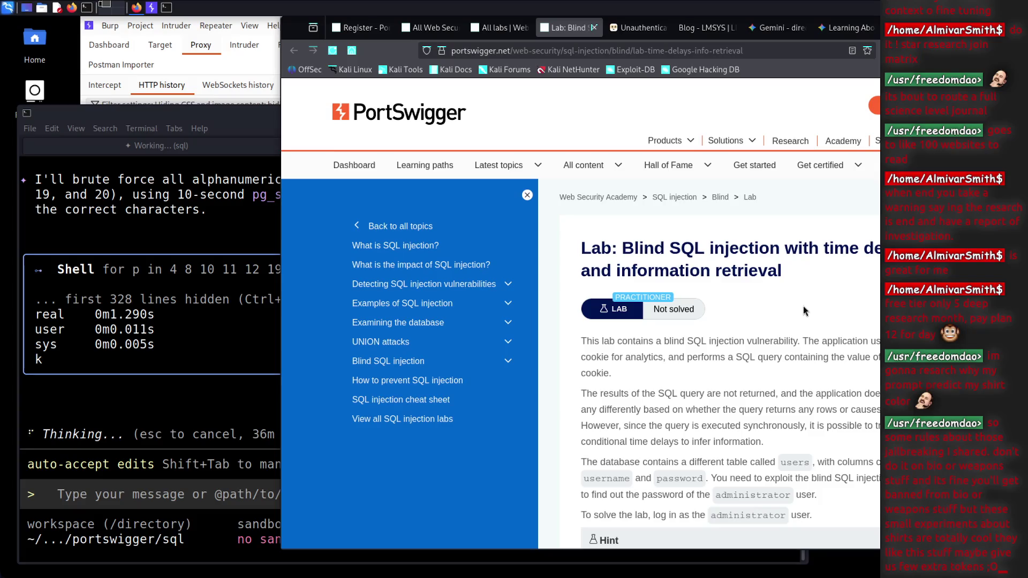
Open the 'Learning About WannaCry' report and scroll down to its NHS impact section
click(832, 33)
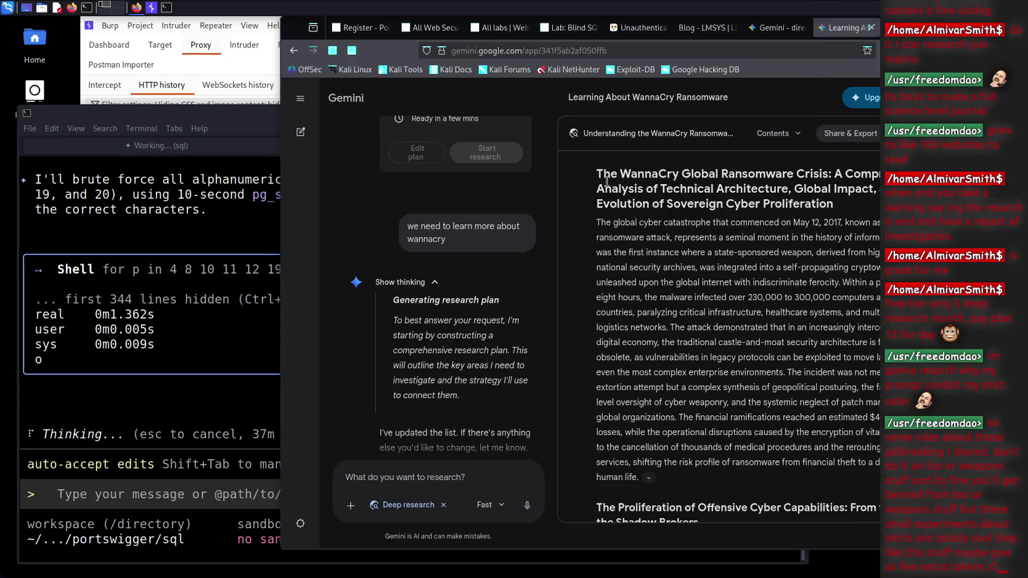
drag(606, 188, 717, 238)
click(709, 299)
scroll(709, 298, down, 10)
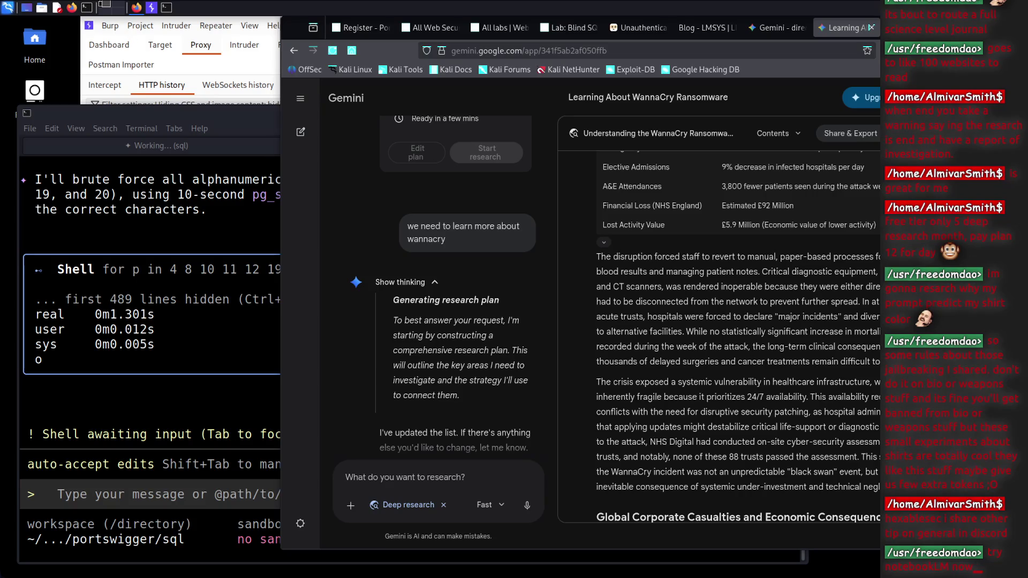
Check the terminal's brute-force loop, then return to the browser and open a blank tab
key(alt+Tab)
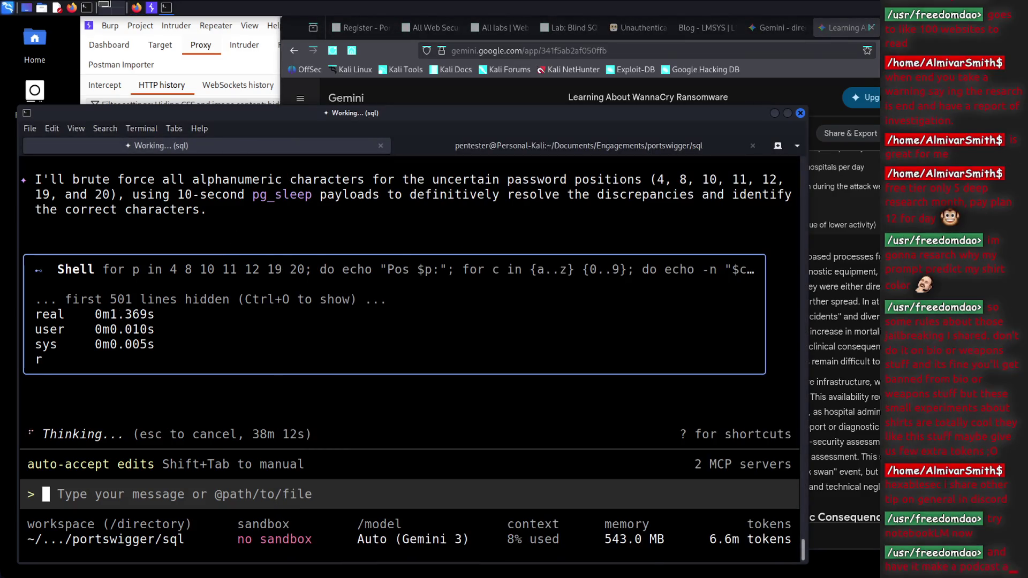
key(alt+Tab)
key(ctrl+t)
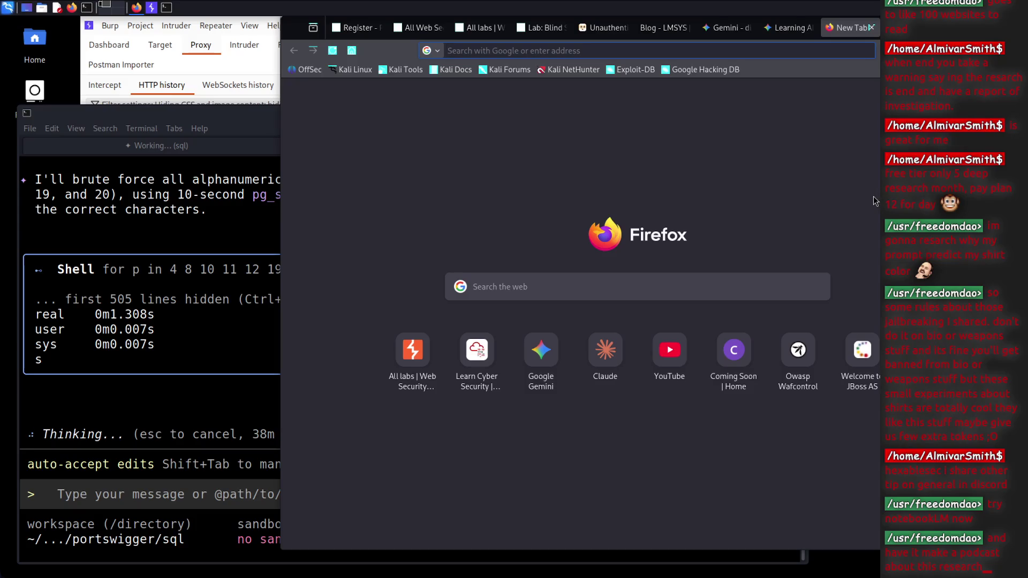
Find NotebookLM through a Google search, start a new notebook, and return to the Gemini report
text(not)
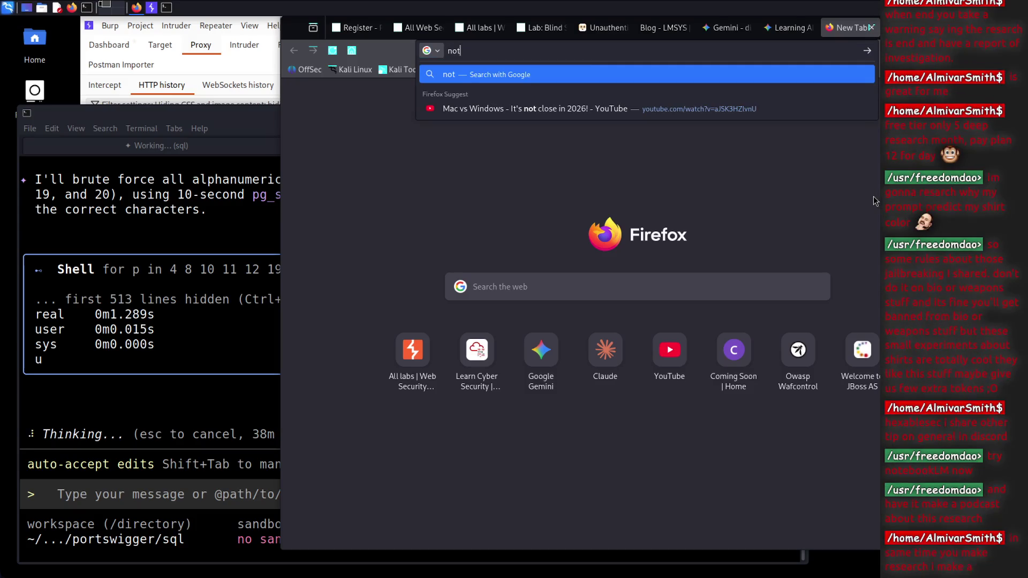
text(ebookllm)
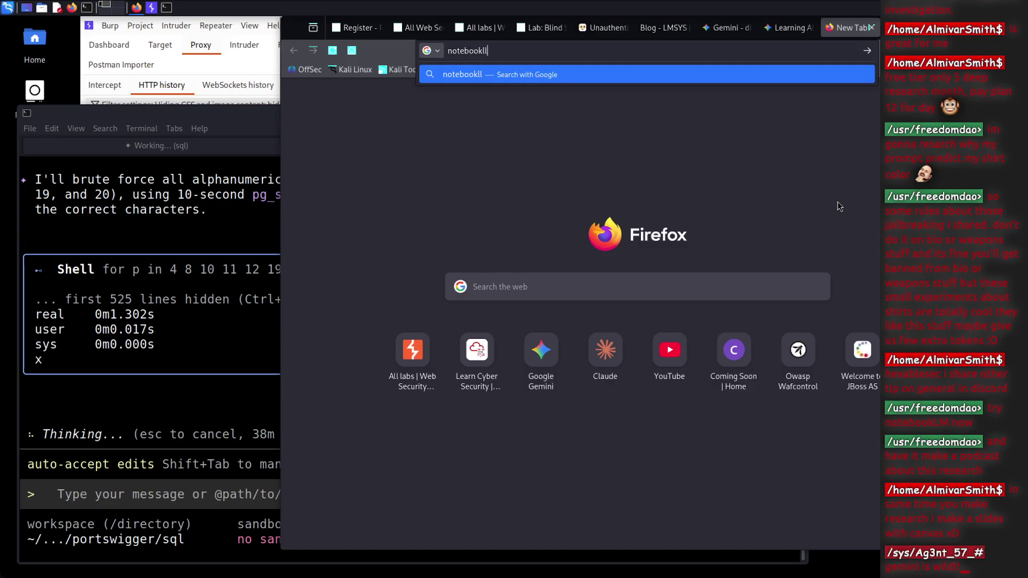
key(Return)
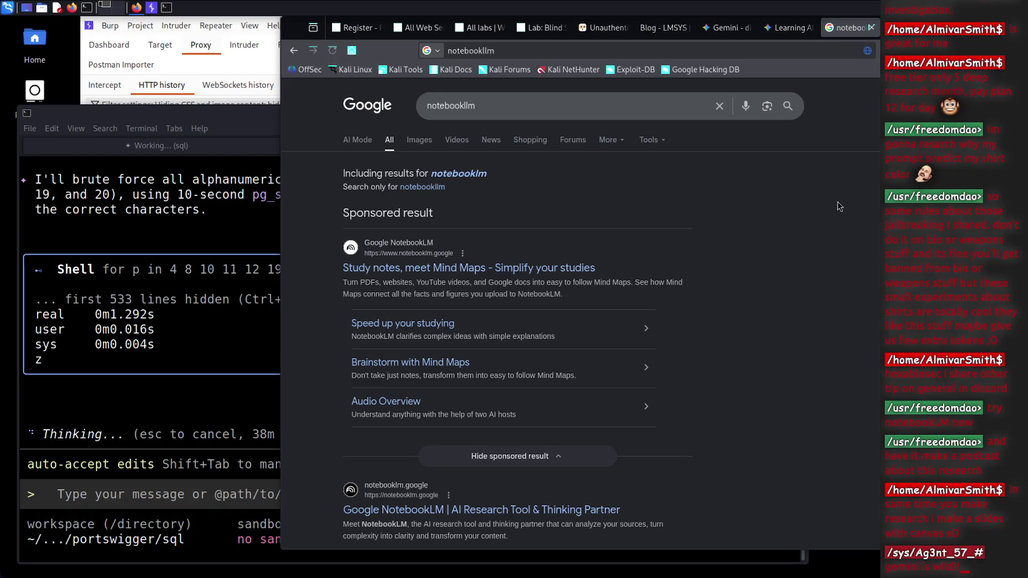
click(557, 269)
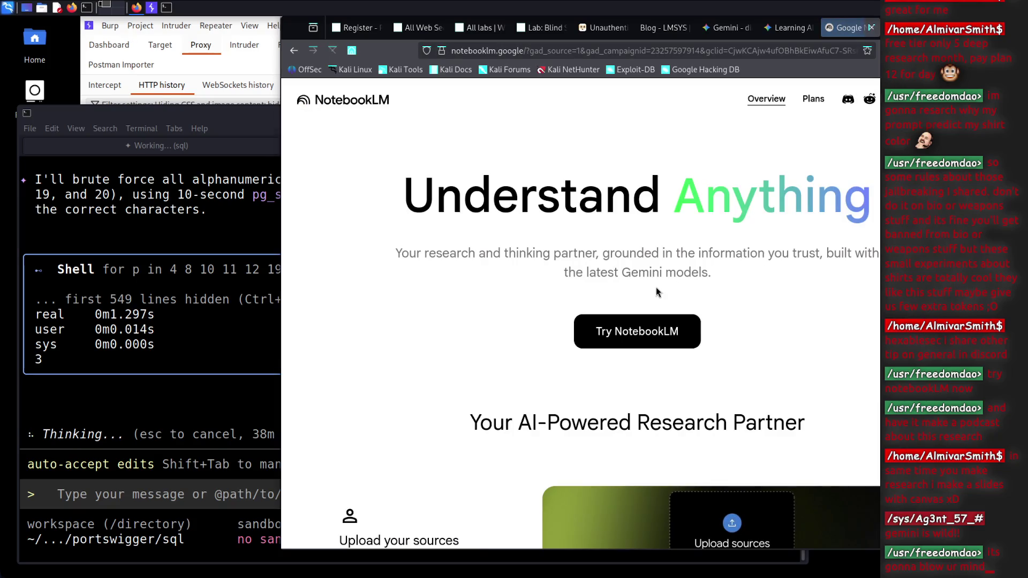
click(652, 345)
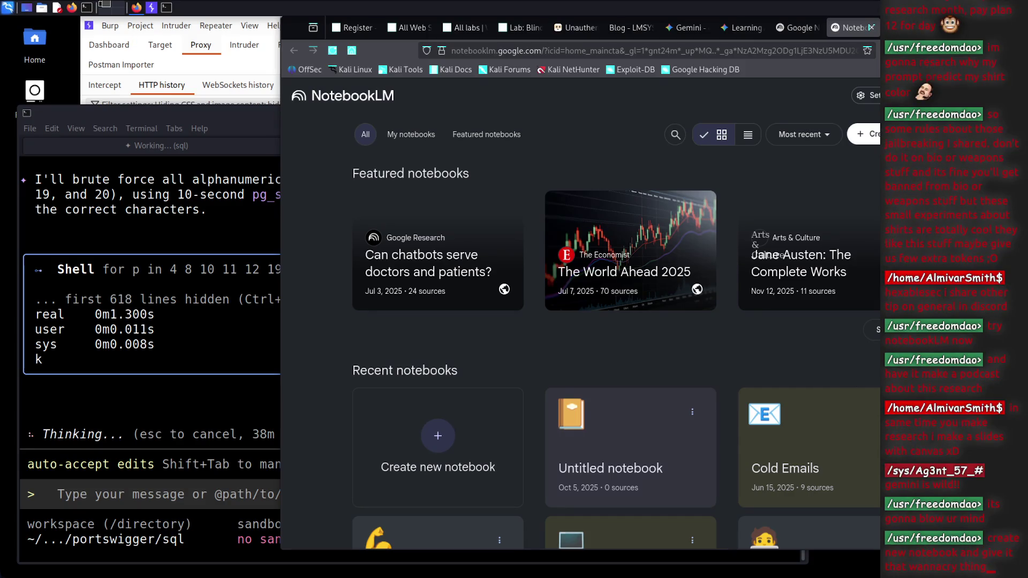
click(447, 429)
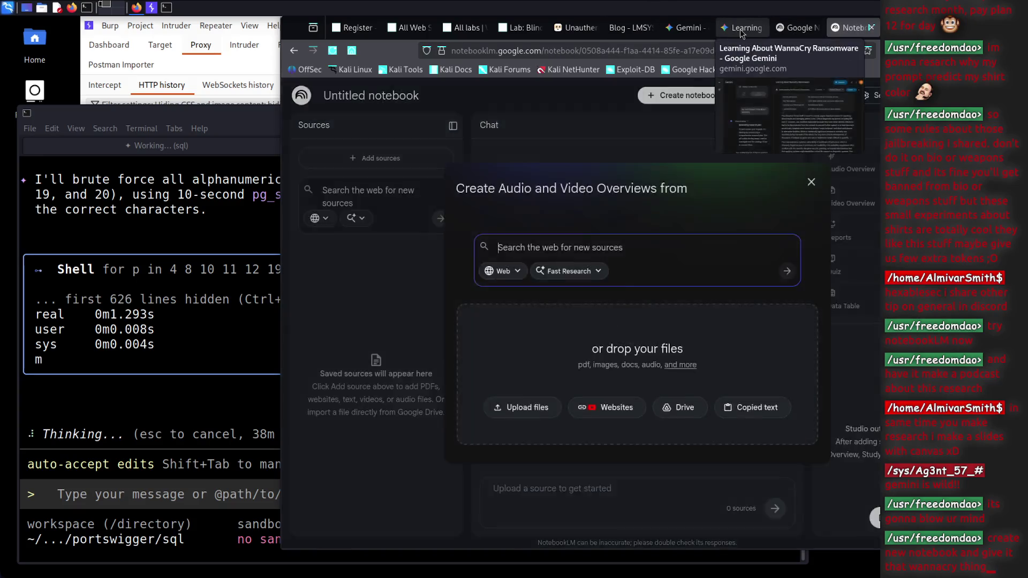
click(742, 28)
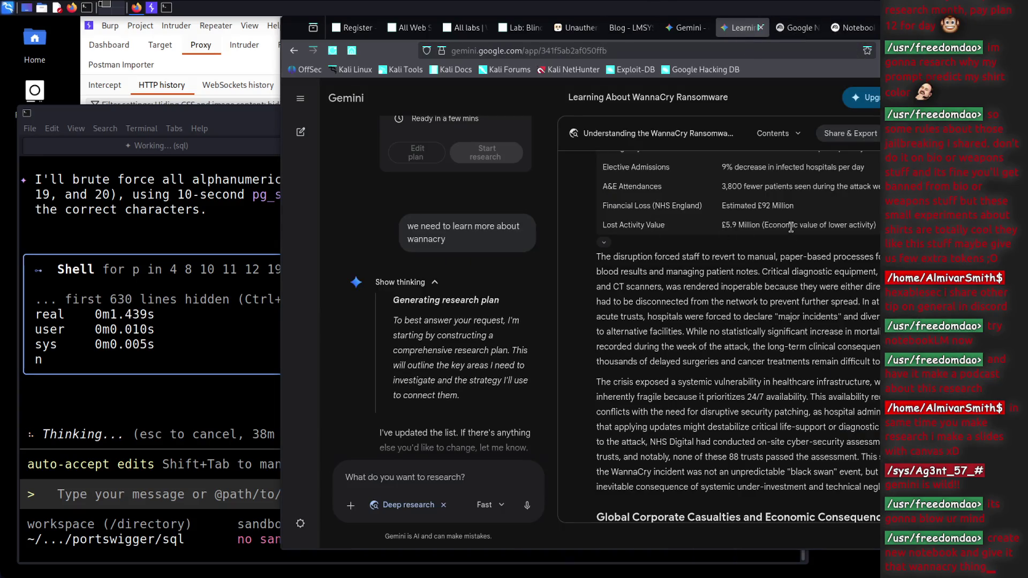
Export the Gemini WannaCry report to Google Docs and bring up the exported document
scroll(791, 227, down, 10)
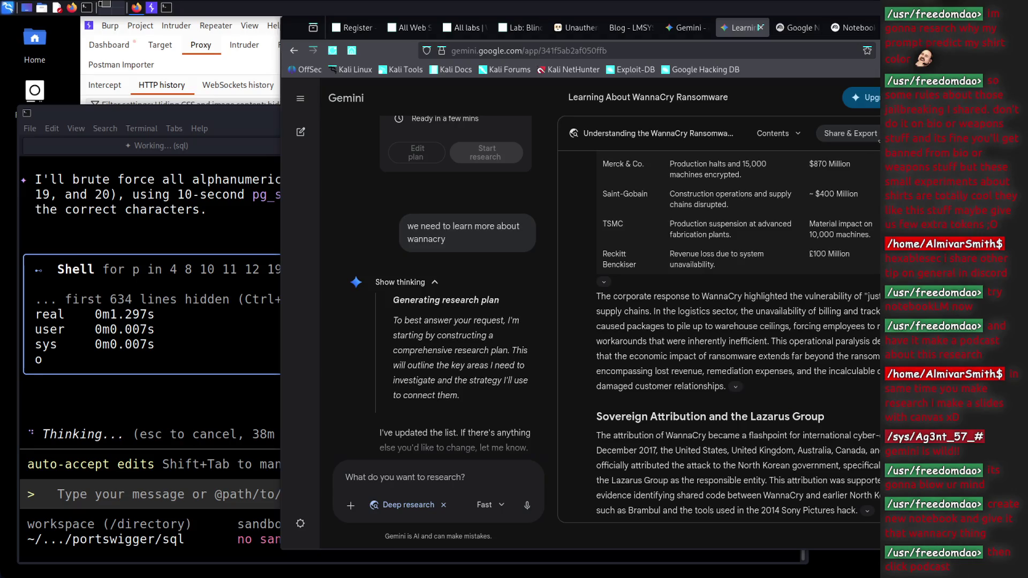
click(851, 133)
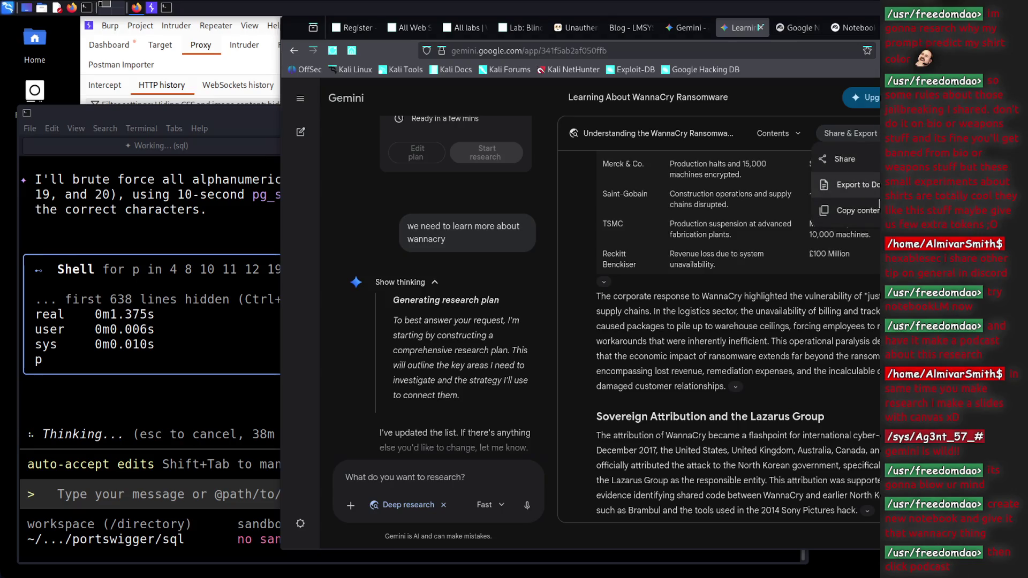
click(857, 185)
click(854, 28)
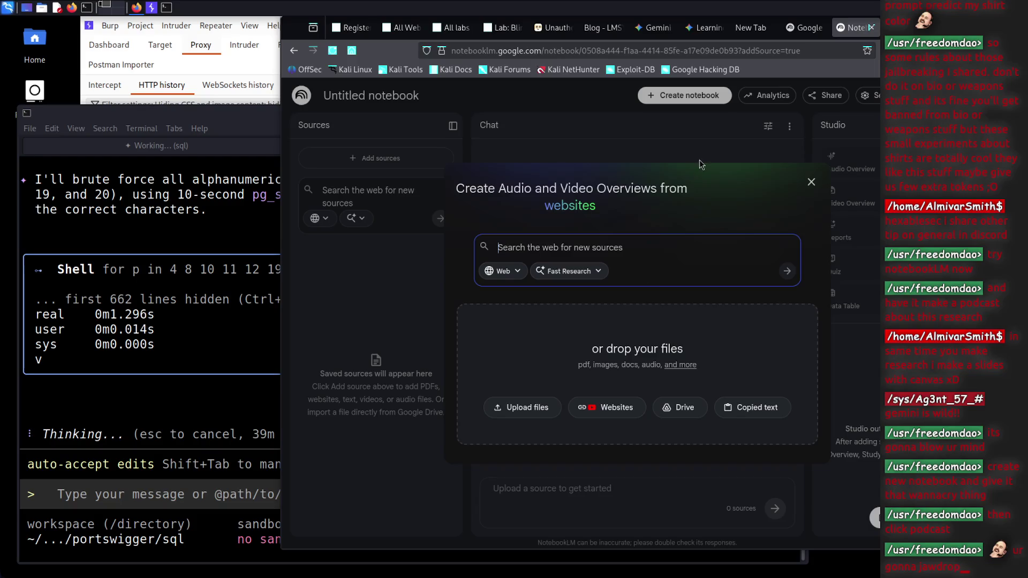
click(794, 28)
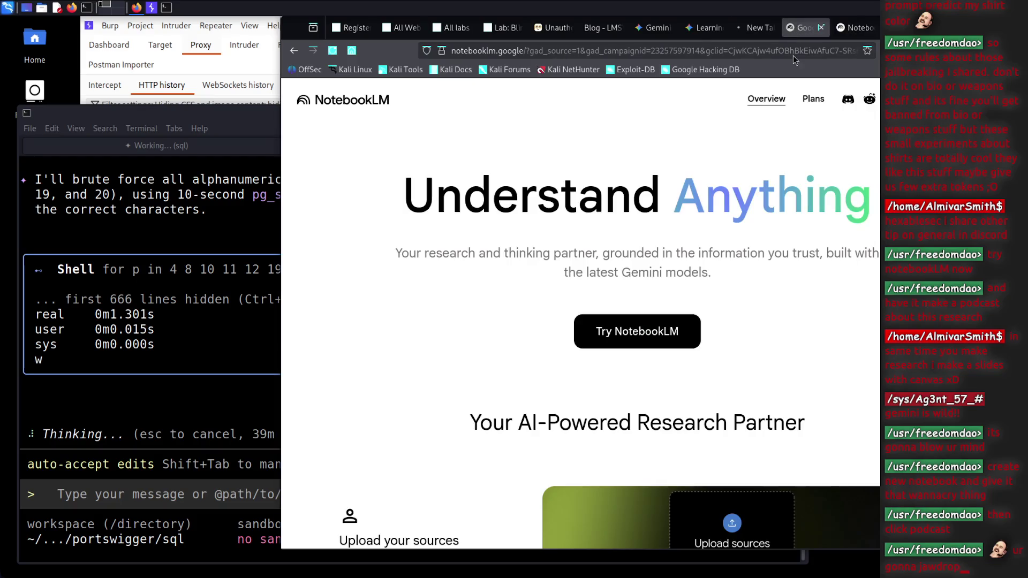
click(751, 28)
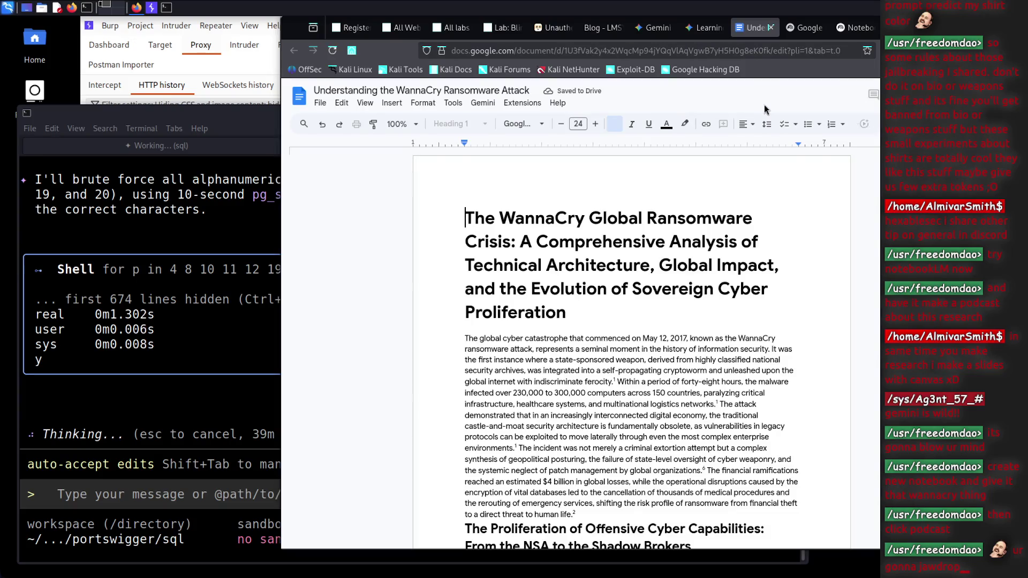
Download the WannaCry Google Doc as a Microsoft Word (.docx) file and return to NotebookLM
click(604, 296)
click(320, 103)
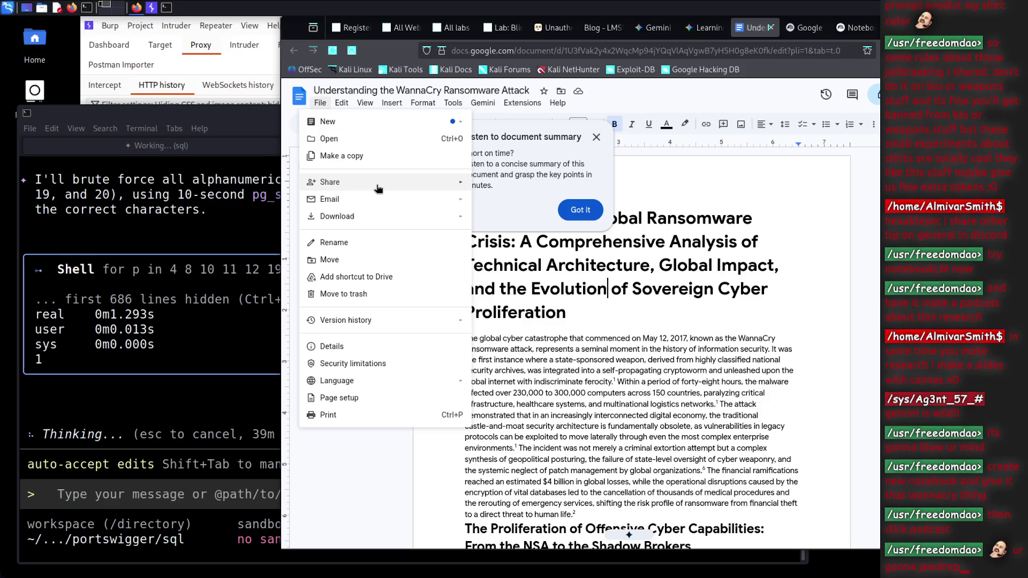
mouse_move(378, 217)
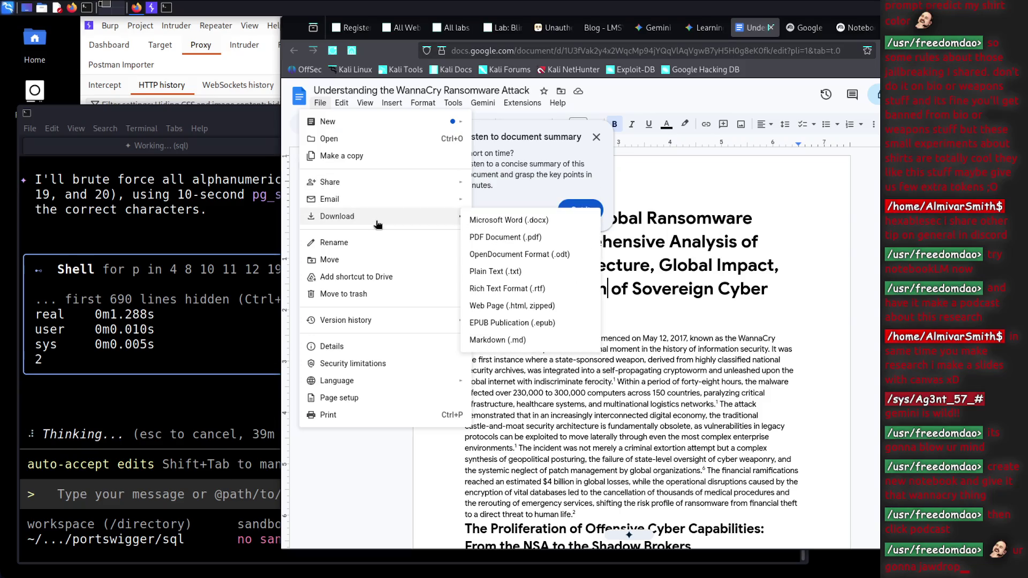
click(502, 224)
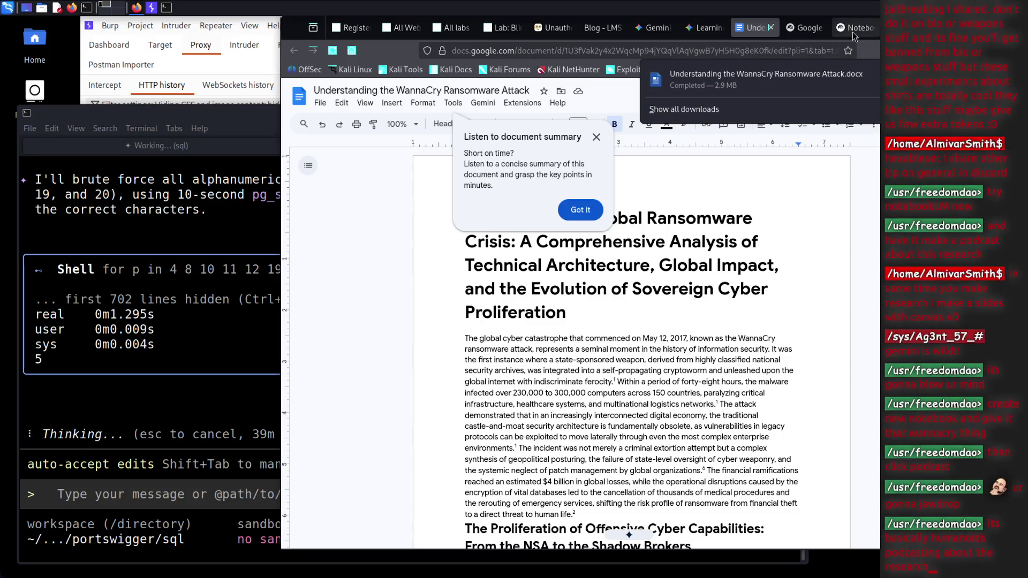
click(853, 33)
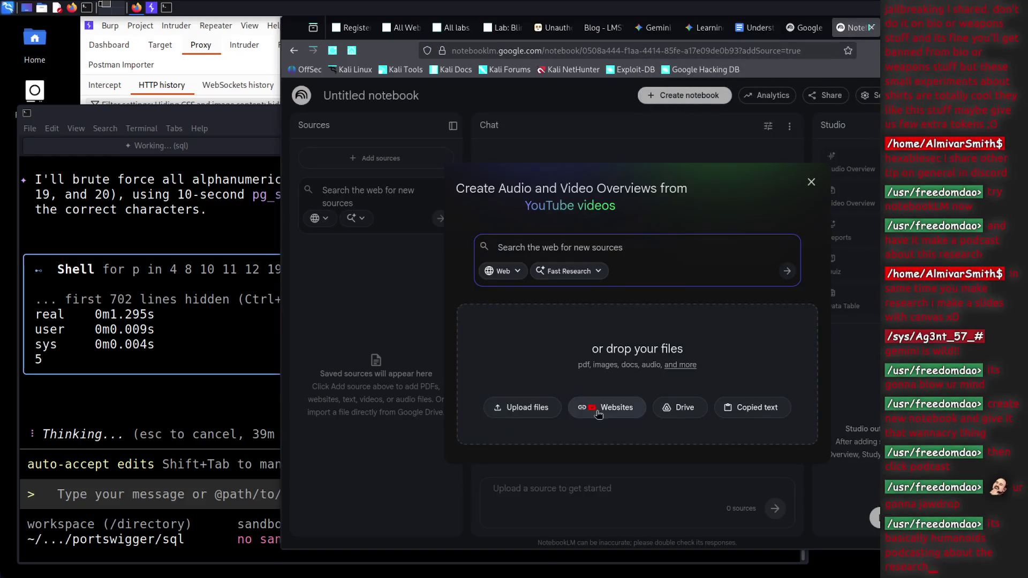
Upload the WannaCry .docx from Downloads as the notebook source, then open Audio Overview customisation
click(514, 409)
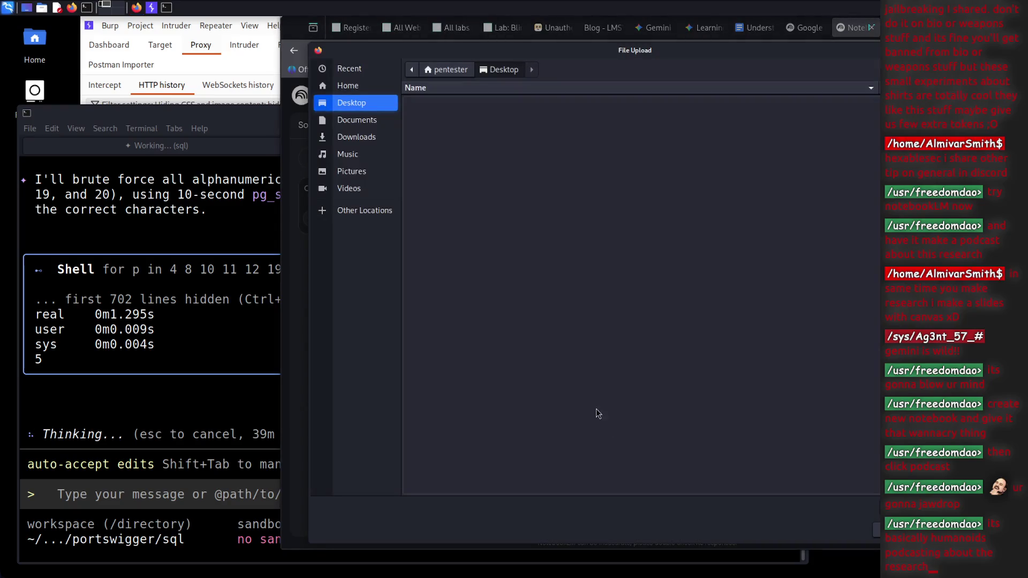
click(357, 137)
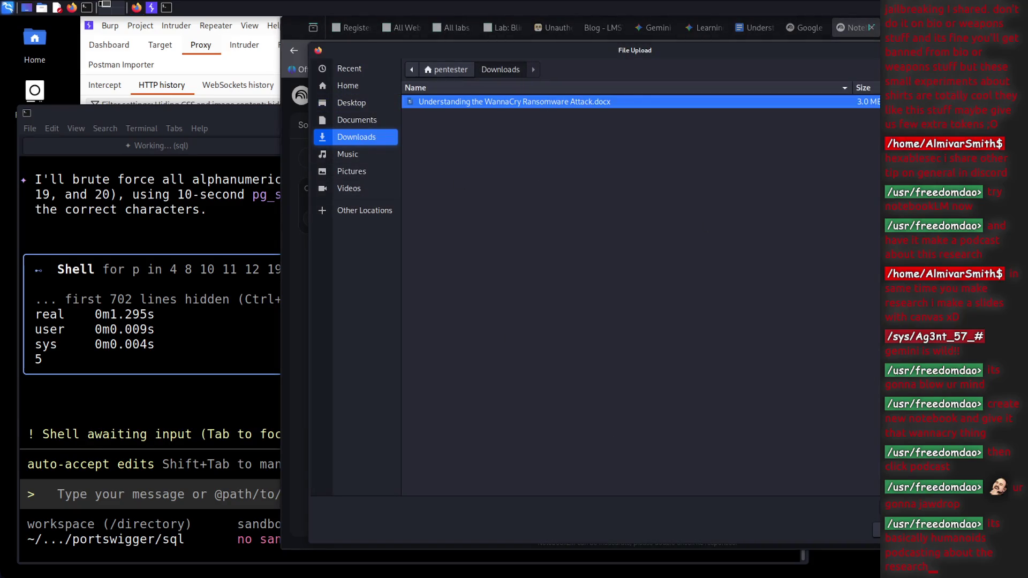
key(Return)
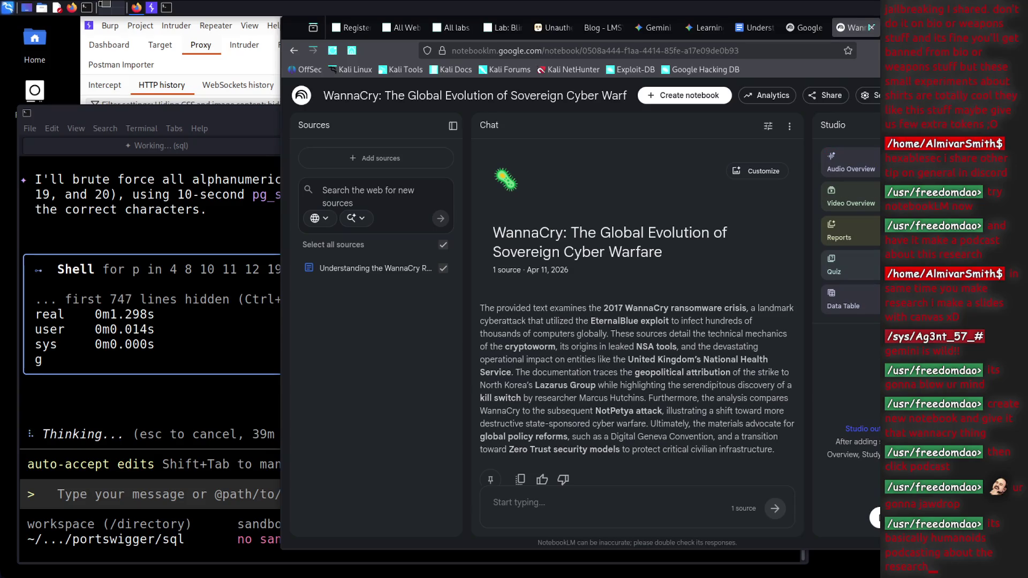
click(873, 156)
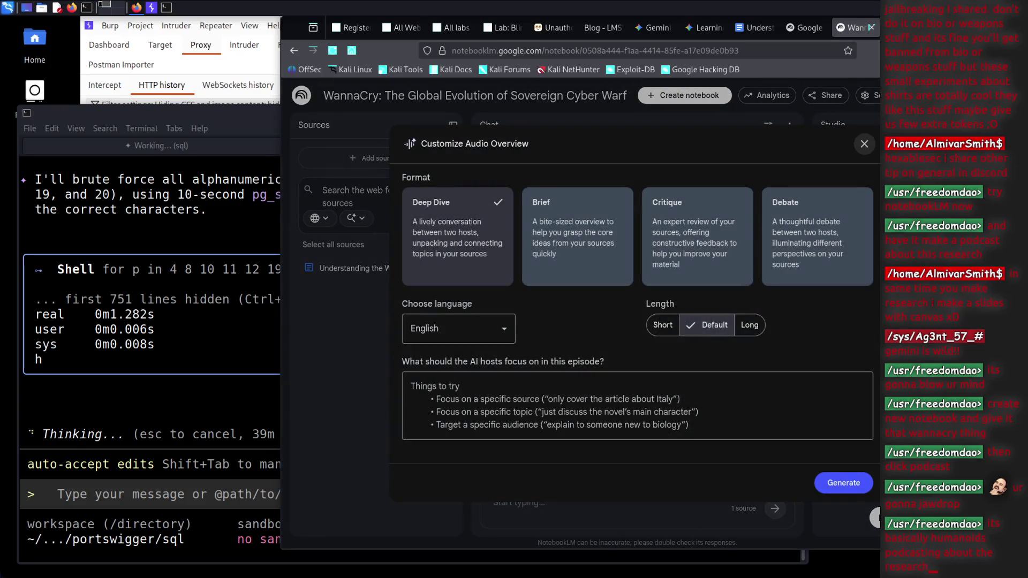
Give the audio overview the Technical Deep Dive focus and the Debate format
click(865, 143)
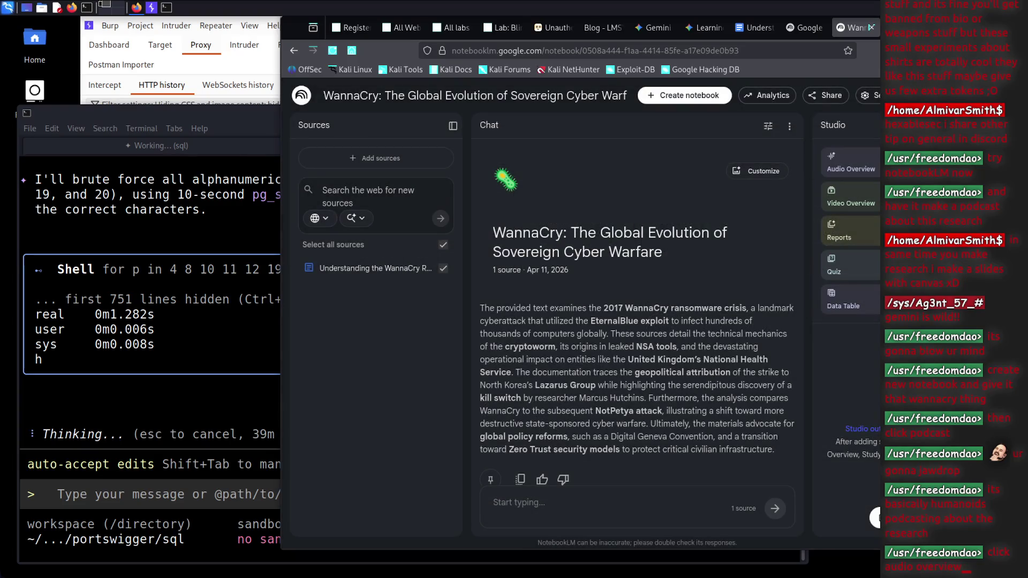
click(876, 175)
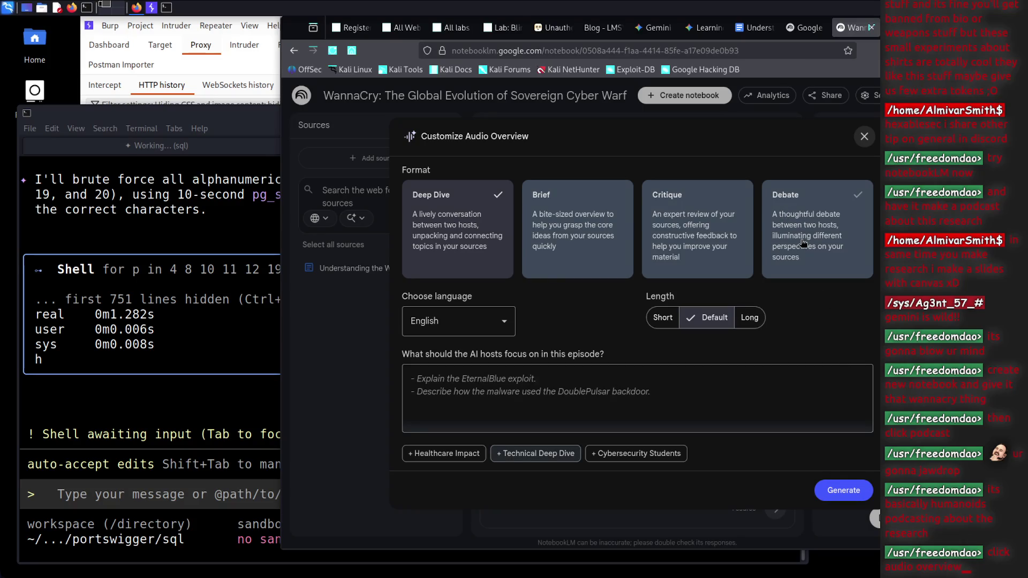
scroll(829, 329, down, 1)
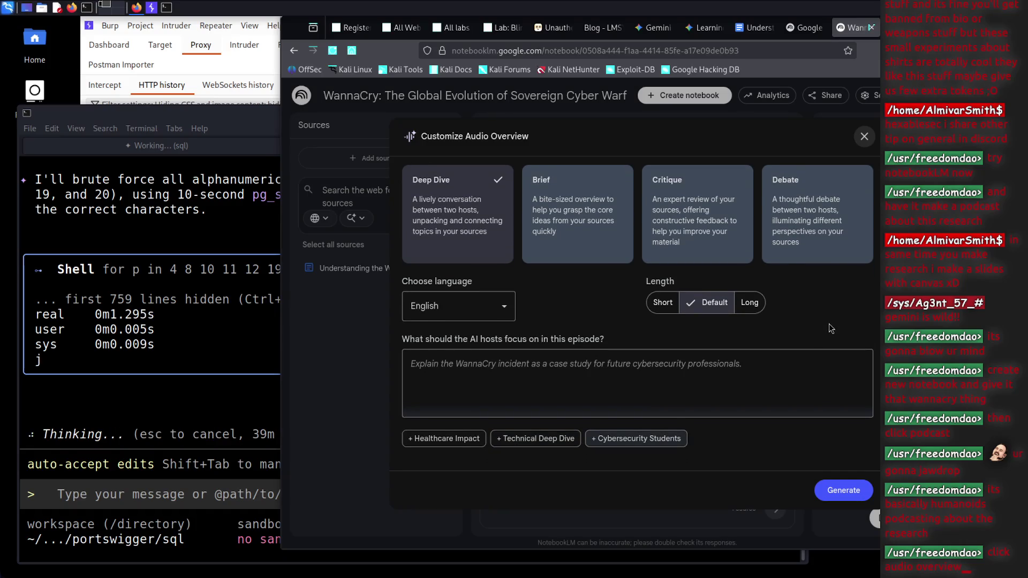
scroll(638, 419, up, 1)
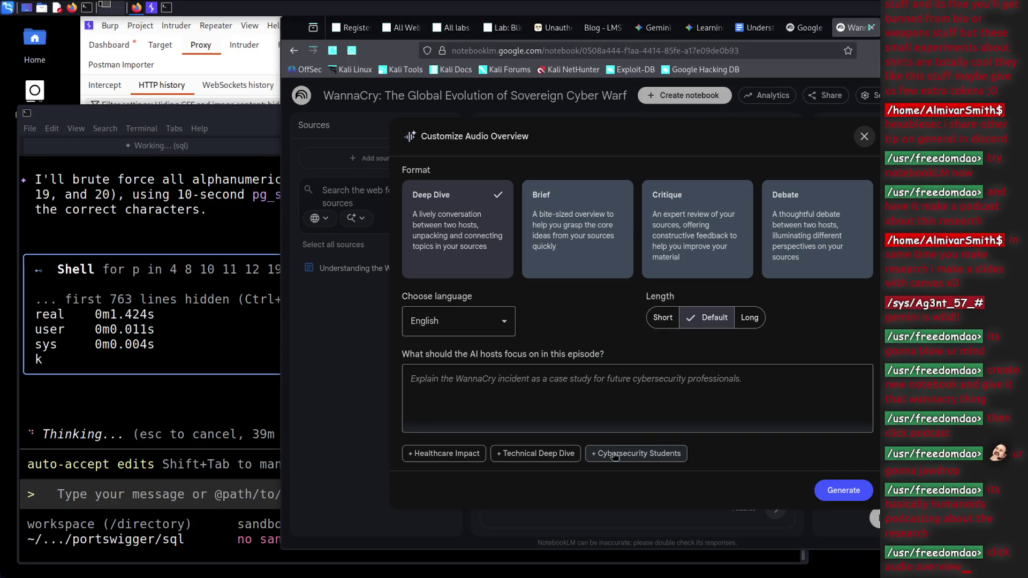
click(552, 459)
scroll(583, 463, up, 1)
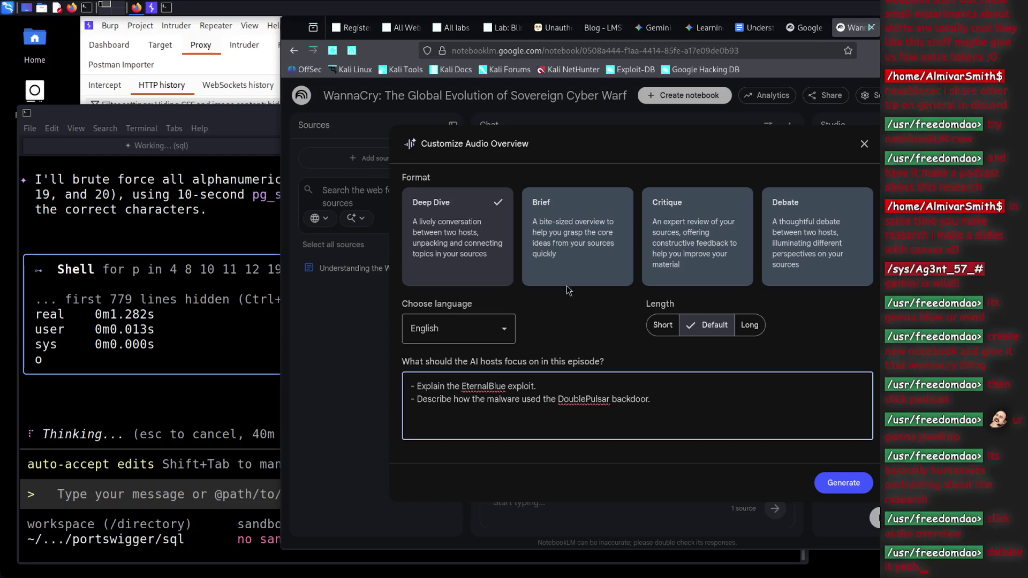
scroll(570, 292, down, 1)
click(771, 251)
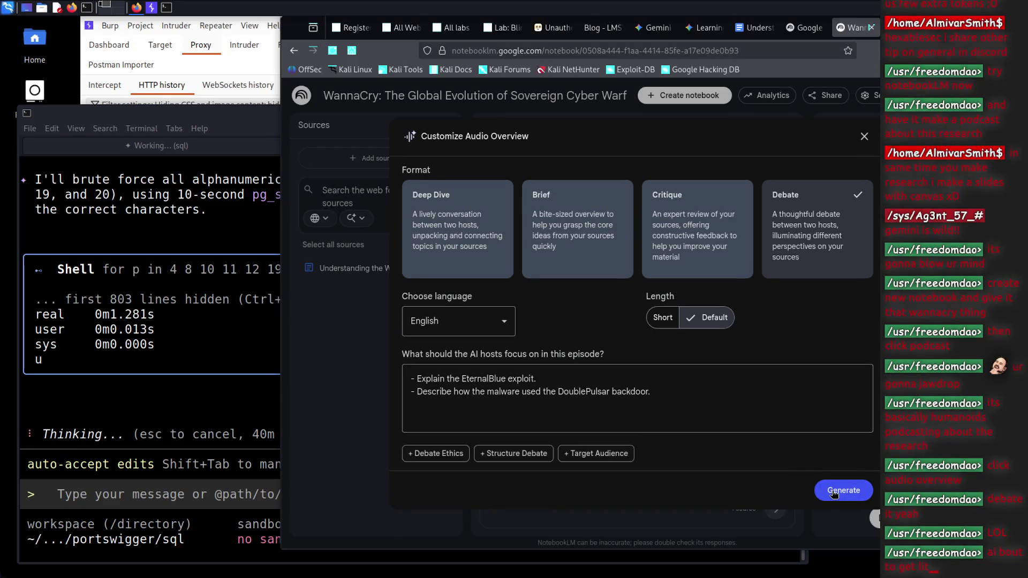
Generate the Debate audio overview, then bring the Gemini CLI terminal forward
click(834, 493)
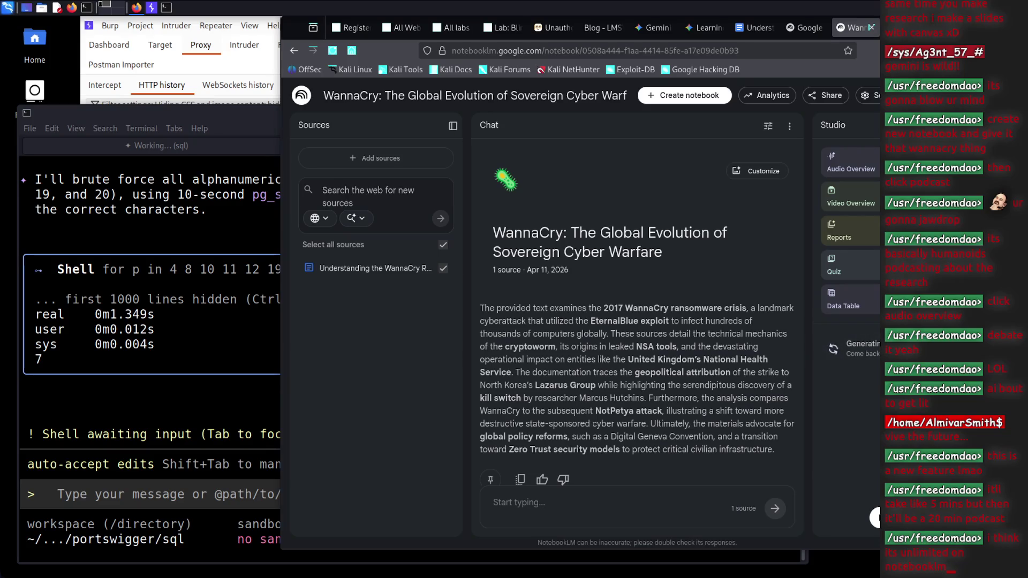
click(254, 386)
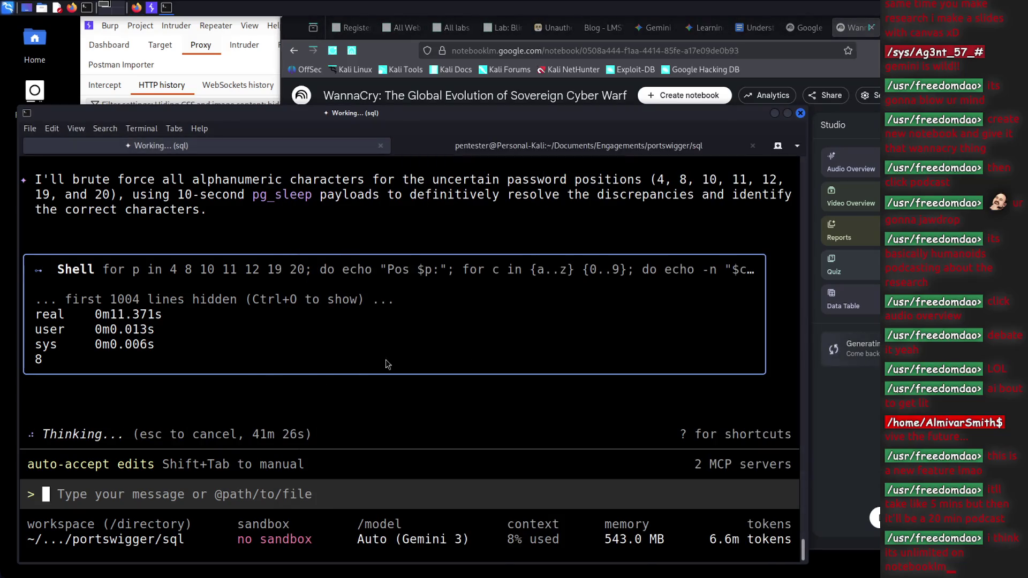
Check the Gemini CLI password extraction progress, then return to the NotebookLM notebook
click(857, 358)
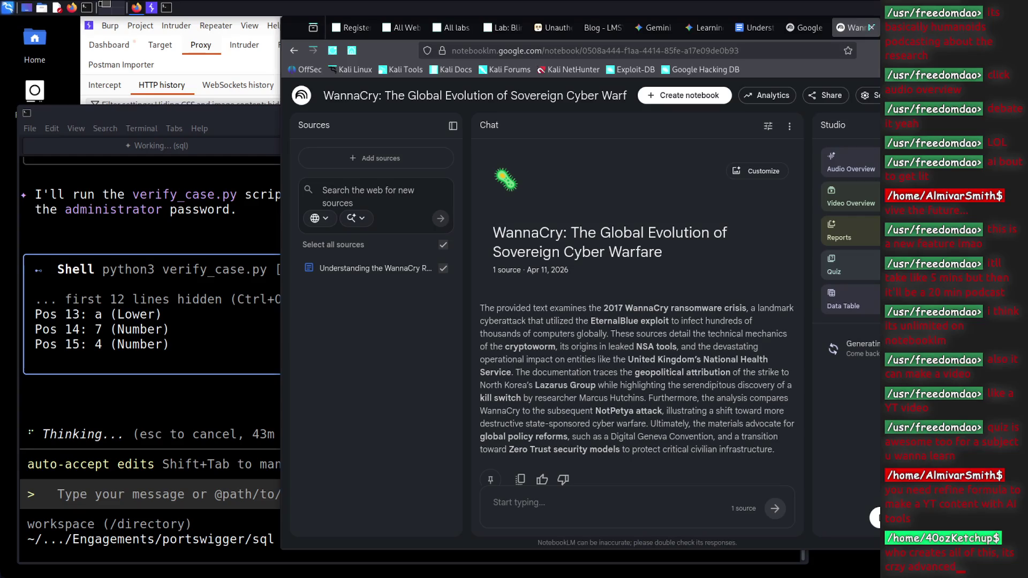
click(205, 373)
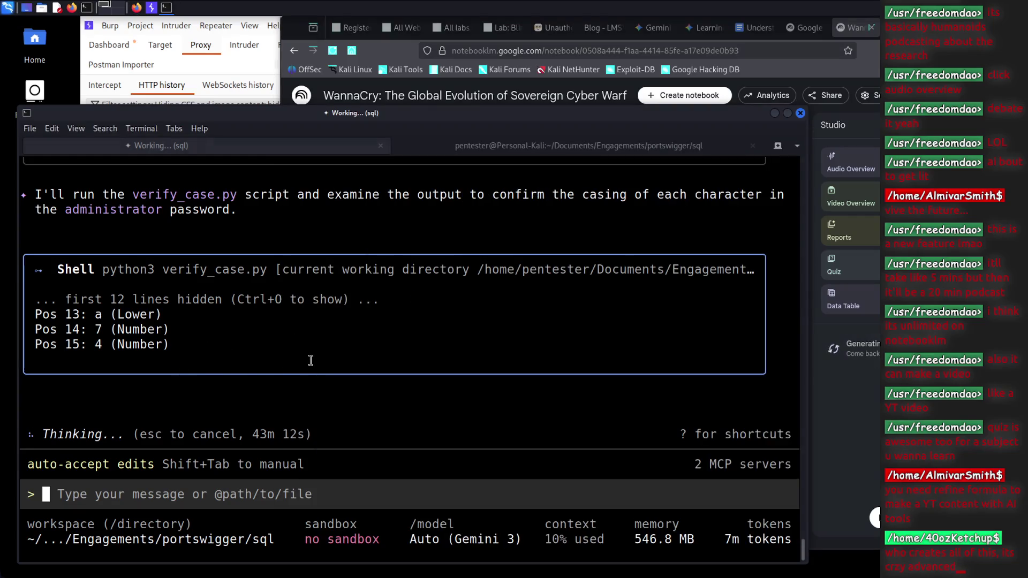
key(alt+Tab)
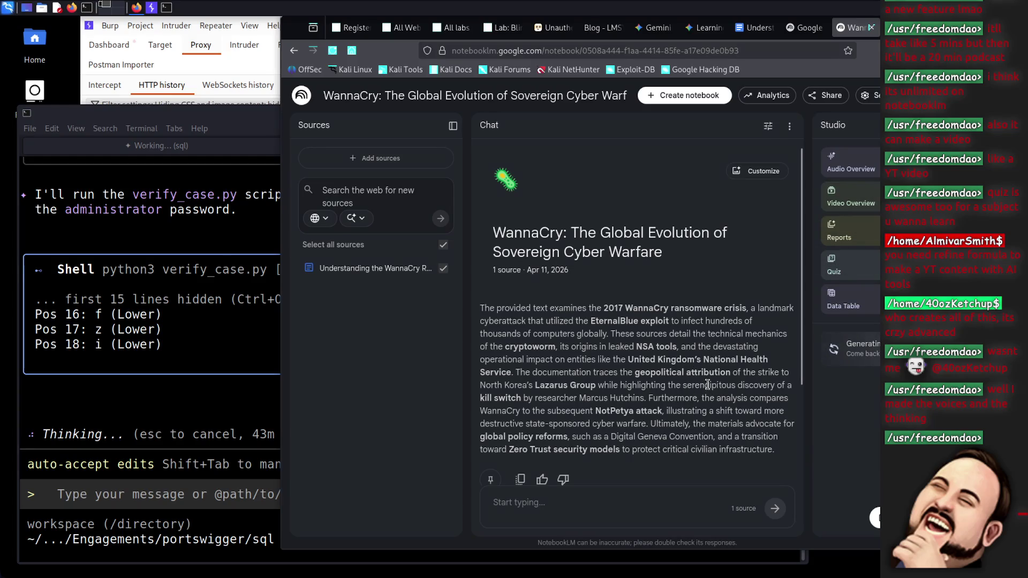
scroll(707, 384, down, 3)
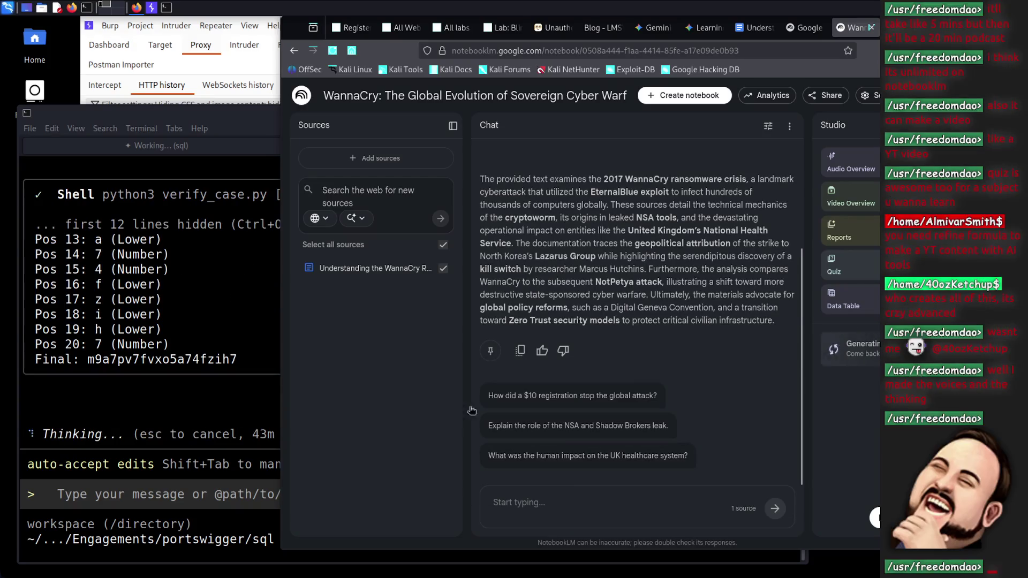
key(alt+Tab)
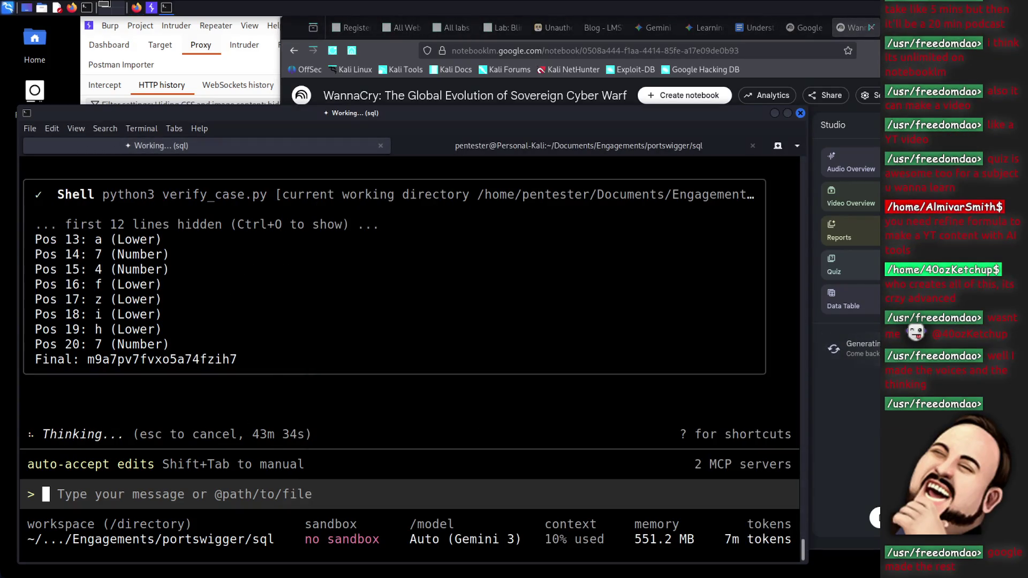
key(alt+Tab)
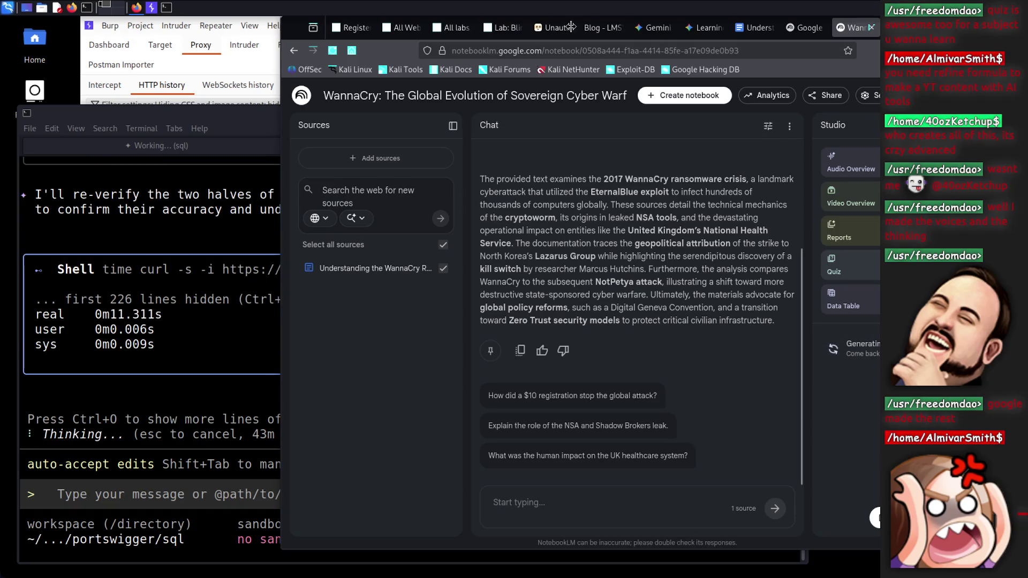
click(502, 27)
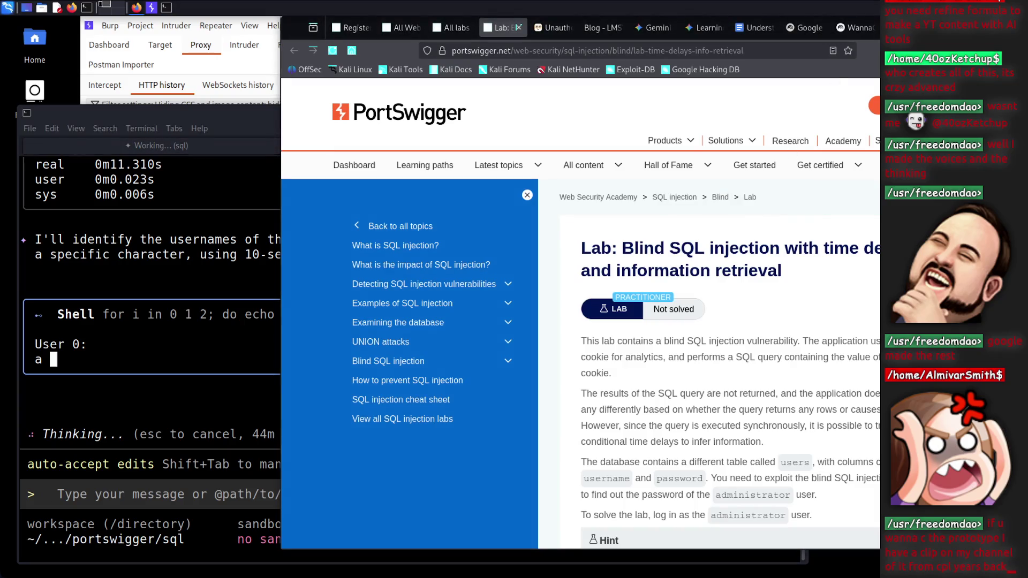
click(856, 27)
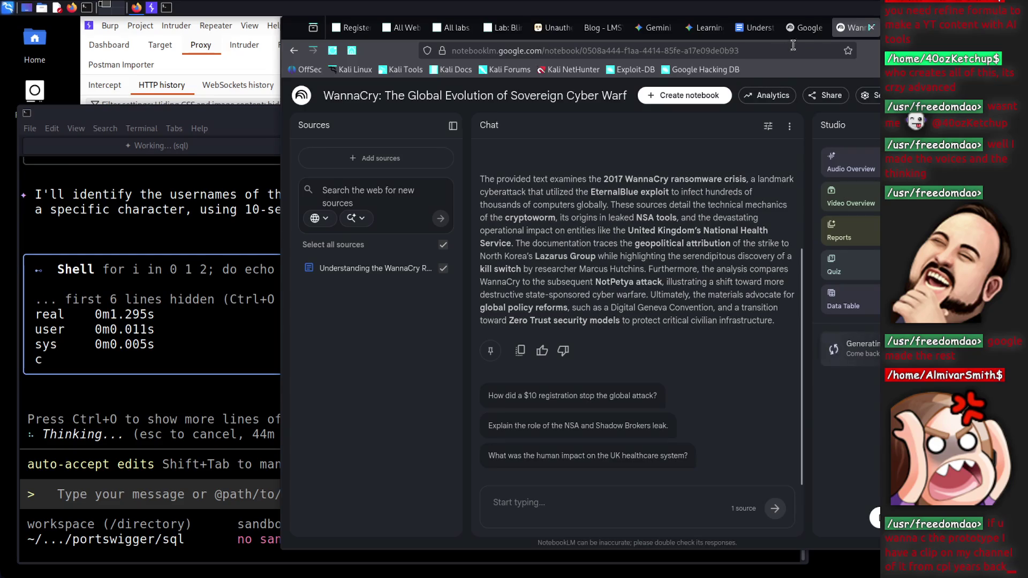
click(802, 26)
click(750, 30)
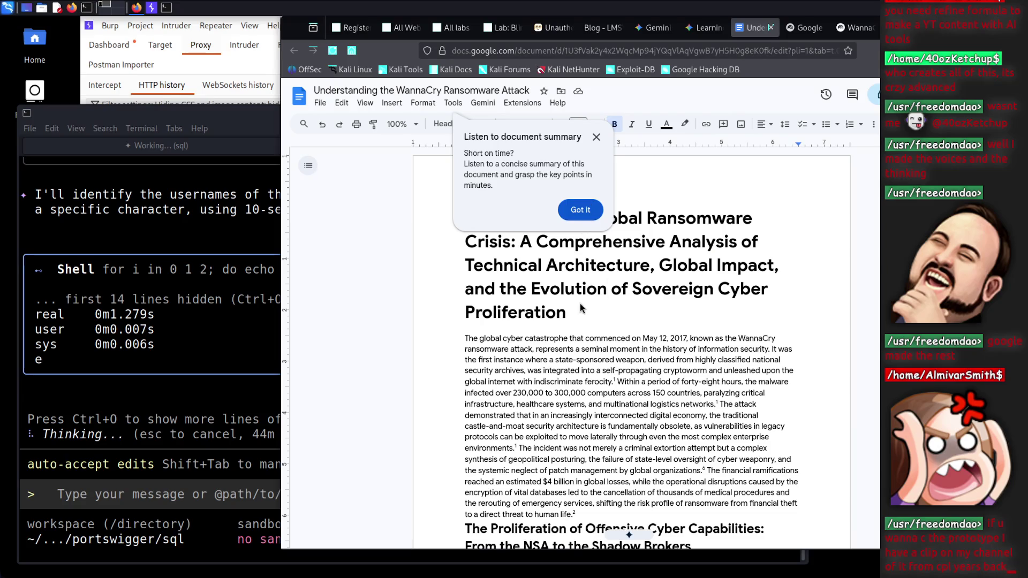
Dismiss the document summary tip and start reading down the WannaCry report
click(578, 210)
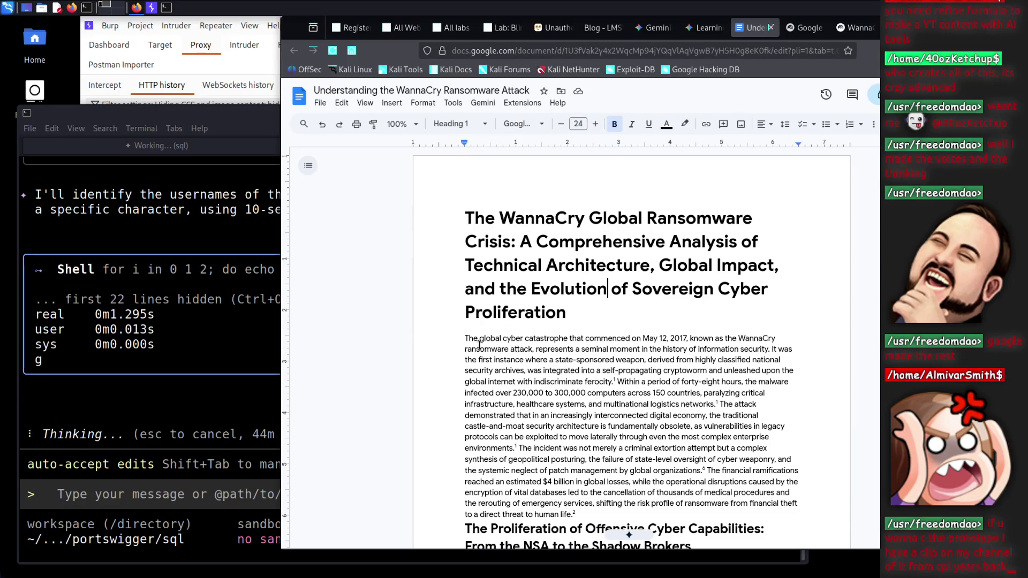
drag(465, 339, 665, 448)
scroll(642, 450, down, 4)
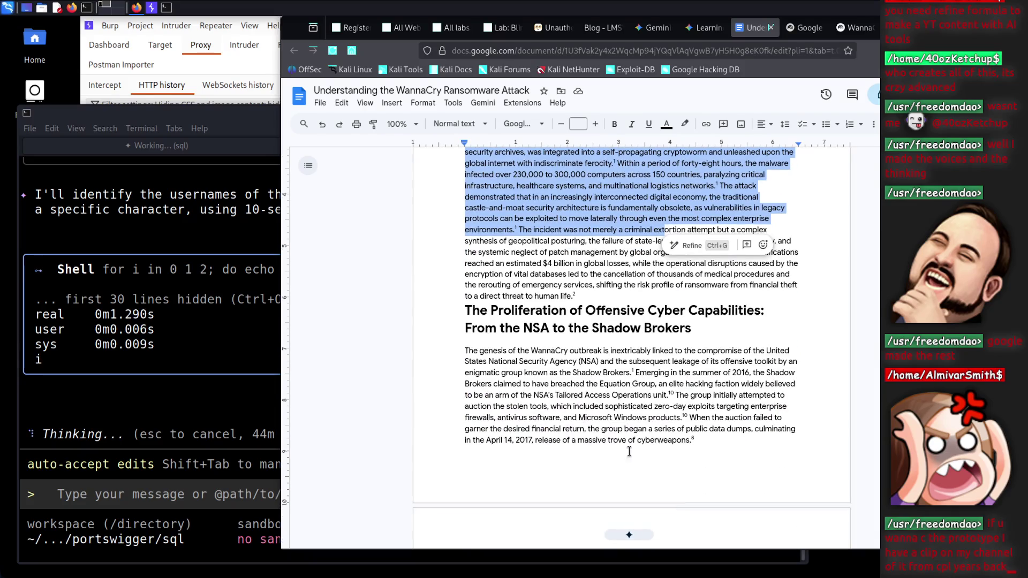
scroll(680, 438, down, 3)
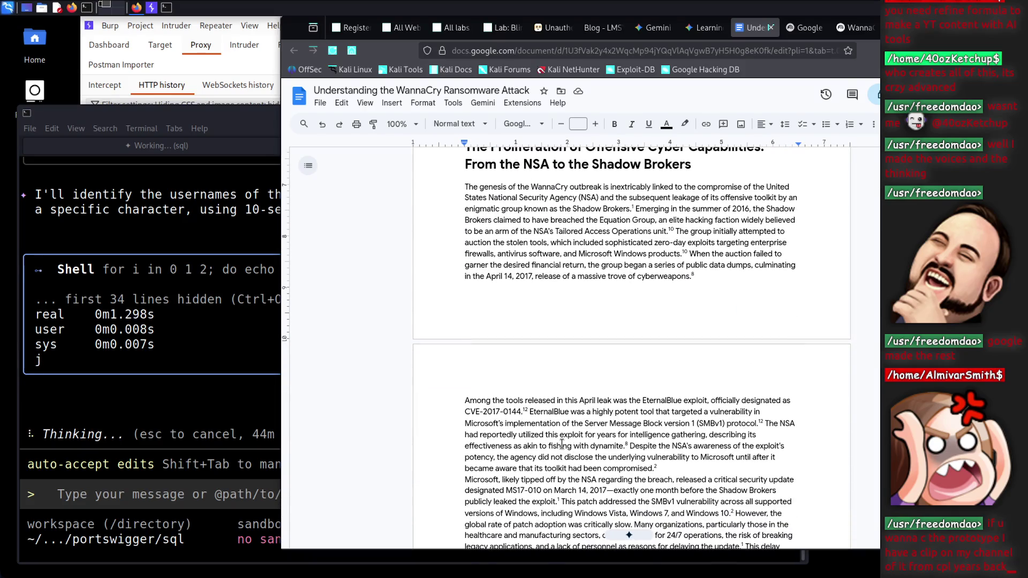
scroll(562, 444, down, 4)
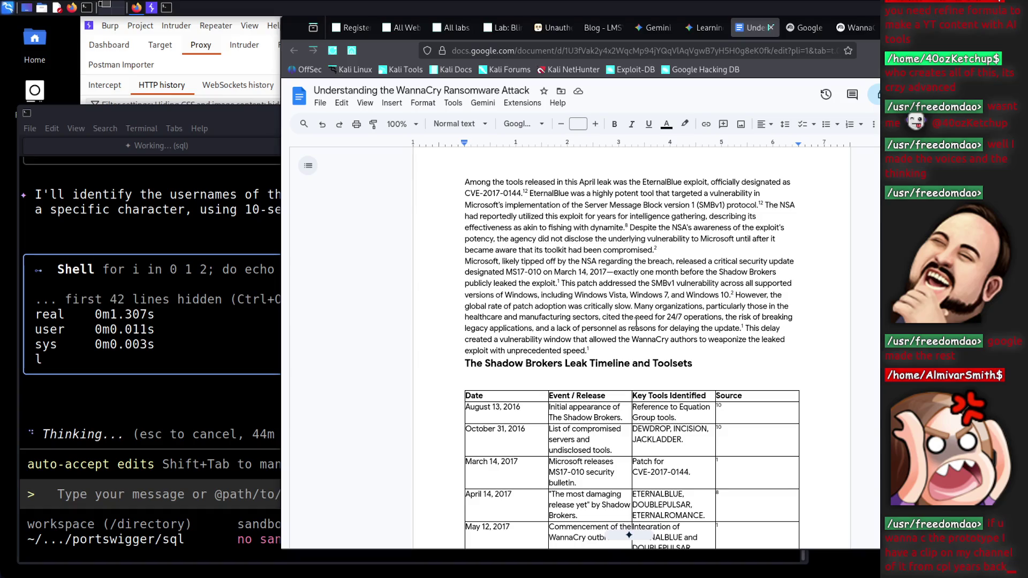
scroll(637, 324, down, 10)
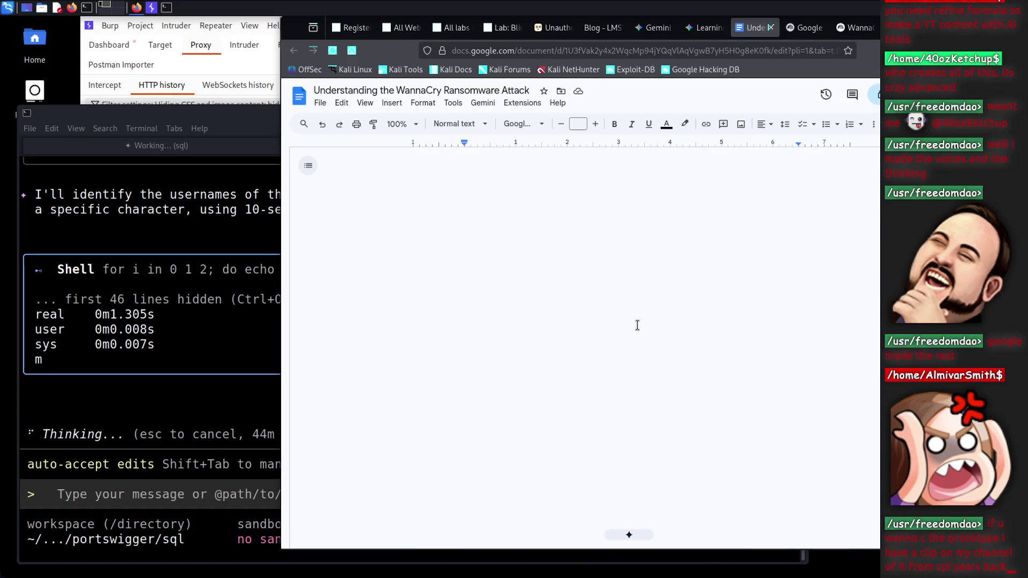
scroll(638, 325, down, 15)
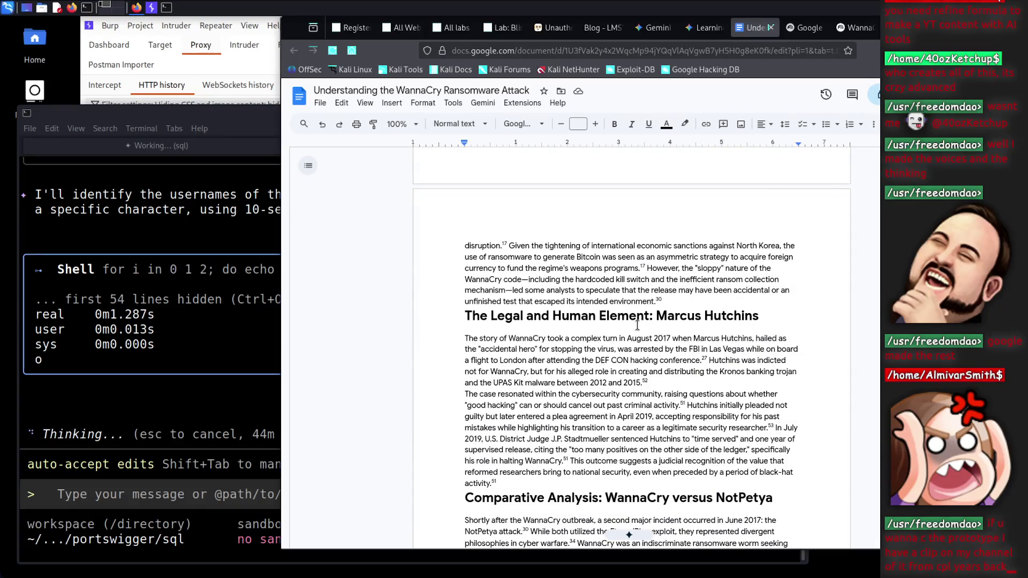
scroll(637, 325, down, 20)
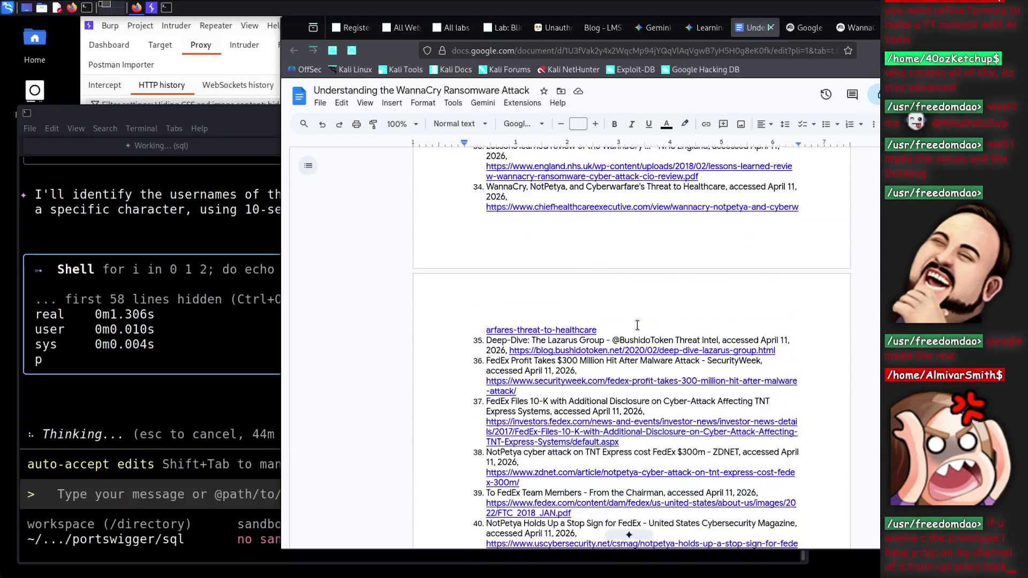
scroll(637, 325, down, 20)
scroll(637, 325, up, 20)
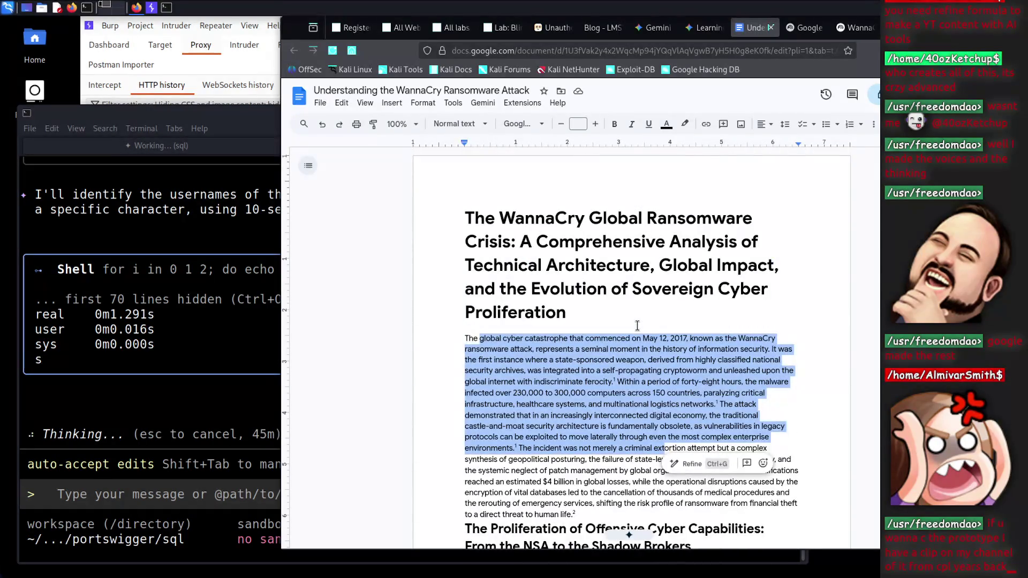
Scroll past the Technical Characteristics table and Kill Switch section to the NHS case study
click(627, 336)
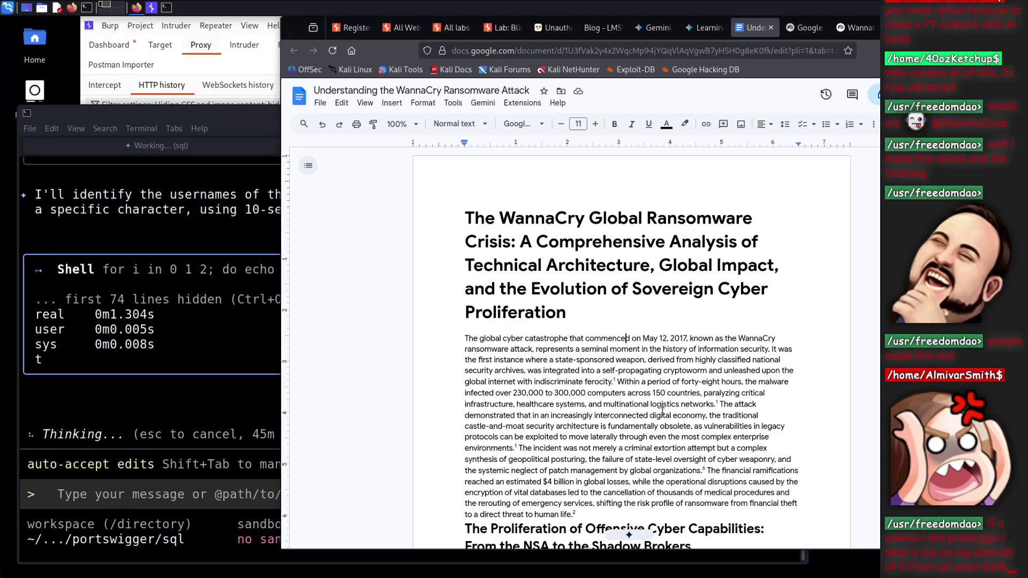
scroll(624, 434, down, 10)
scroll(626, 433, down, 5)
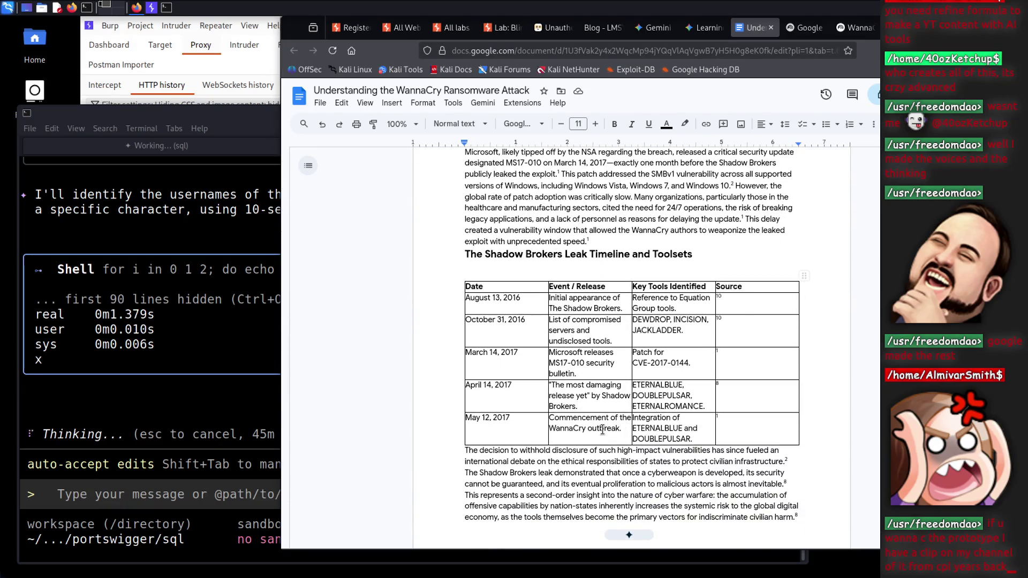
scroll(604, 430, down, 3)
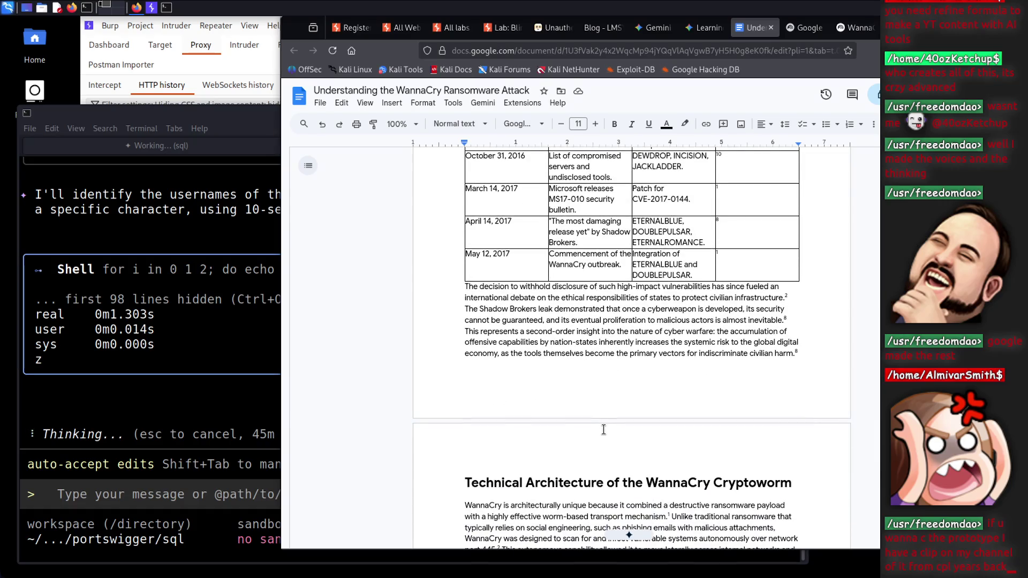
scroll(603, 430, down, 3)
scroll(604, 430, down, 5)
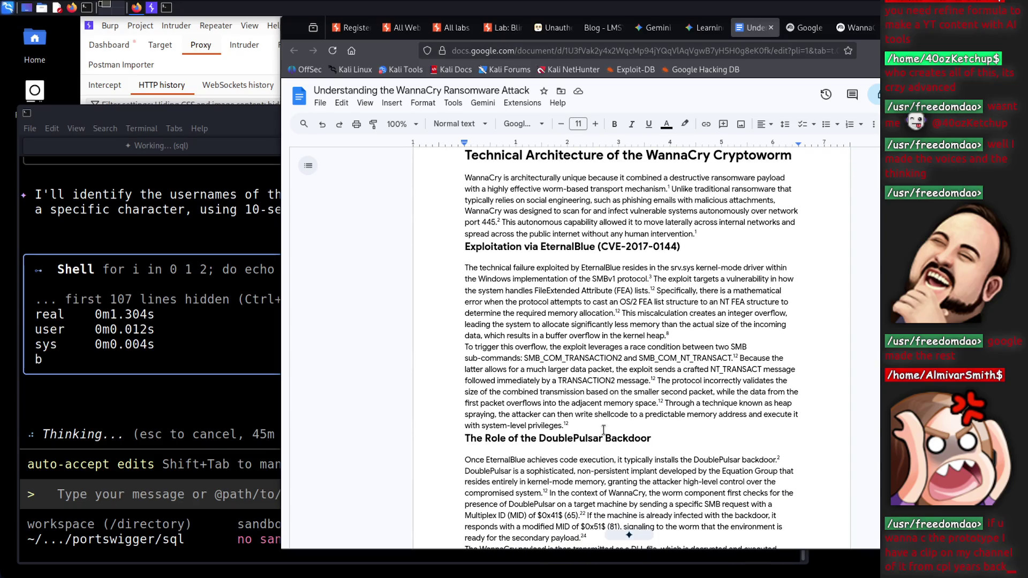
scroll(687, 440, down, 6)
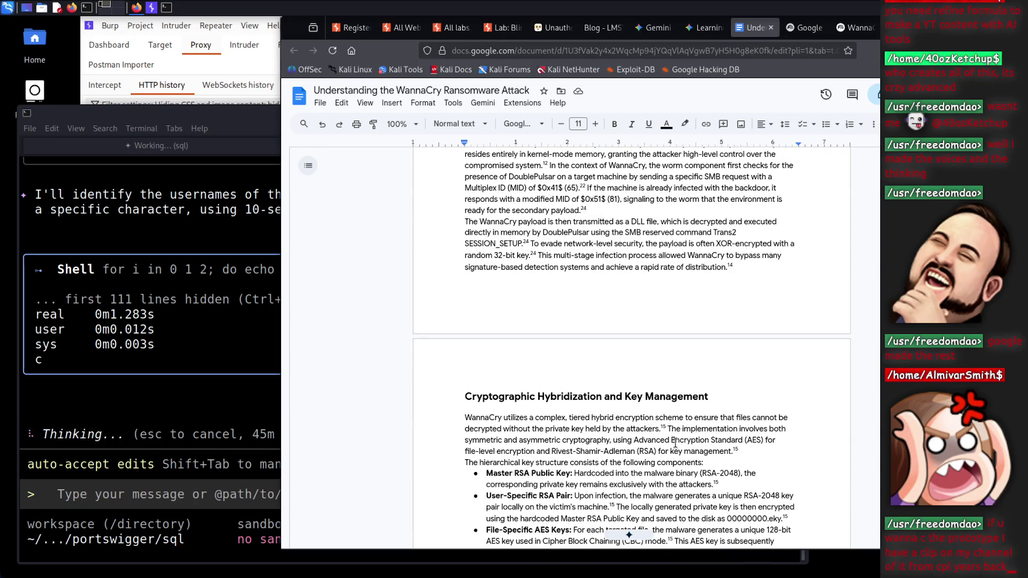
scroll(676, 443, down, 3)
scroll(676, 442, down, 4)
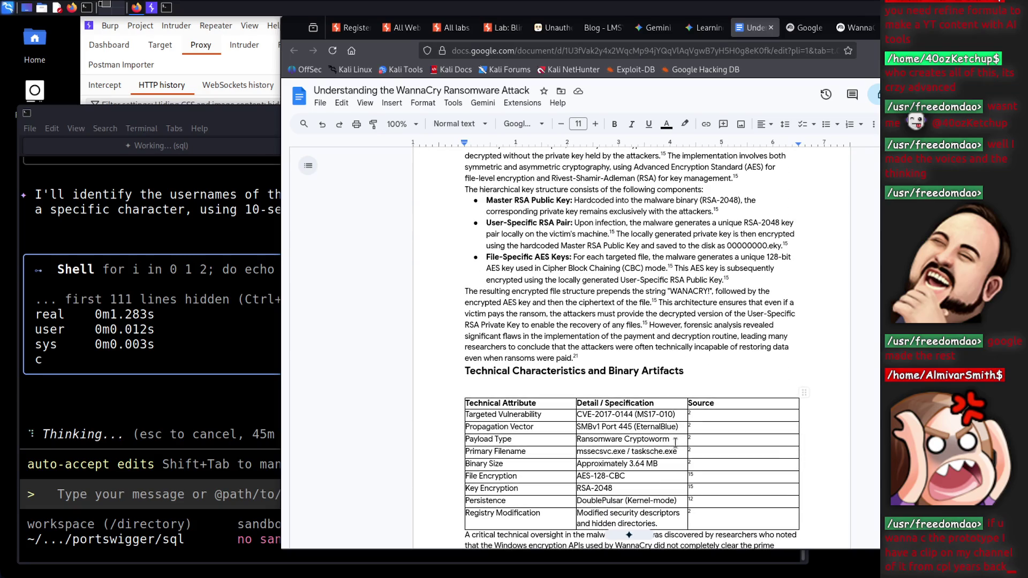
scroll(675, 442, down, 1)
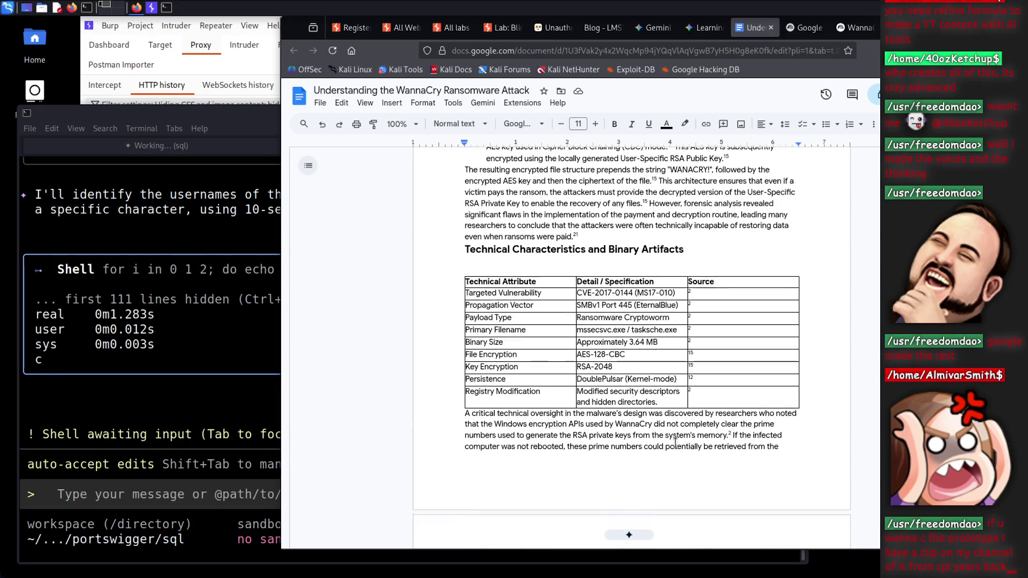
scroll(675, 442, down, 1)
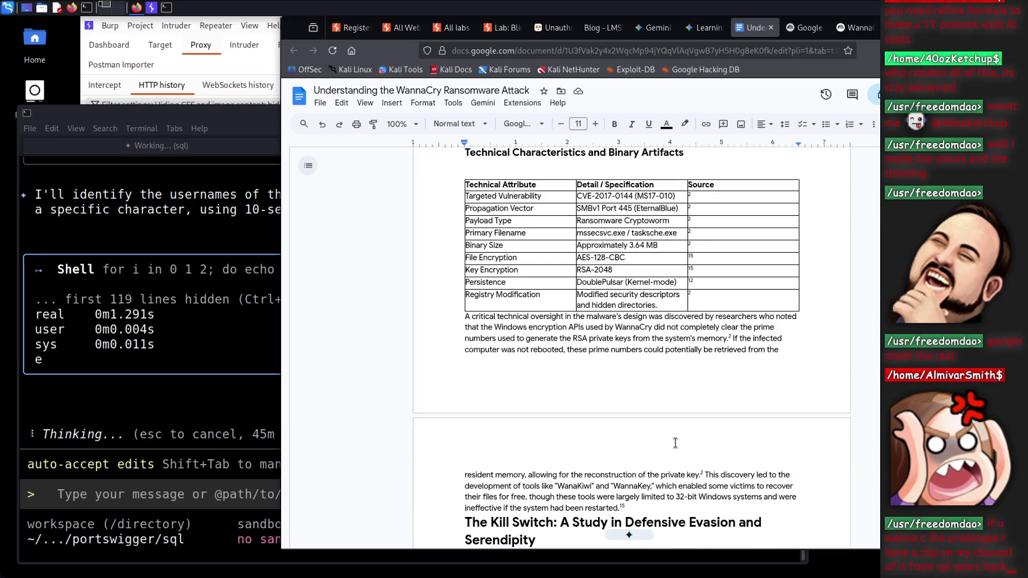
scroll(675, 443, down, 2)
scroll(676, 442, down, 5)
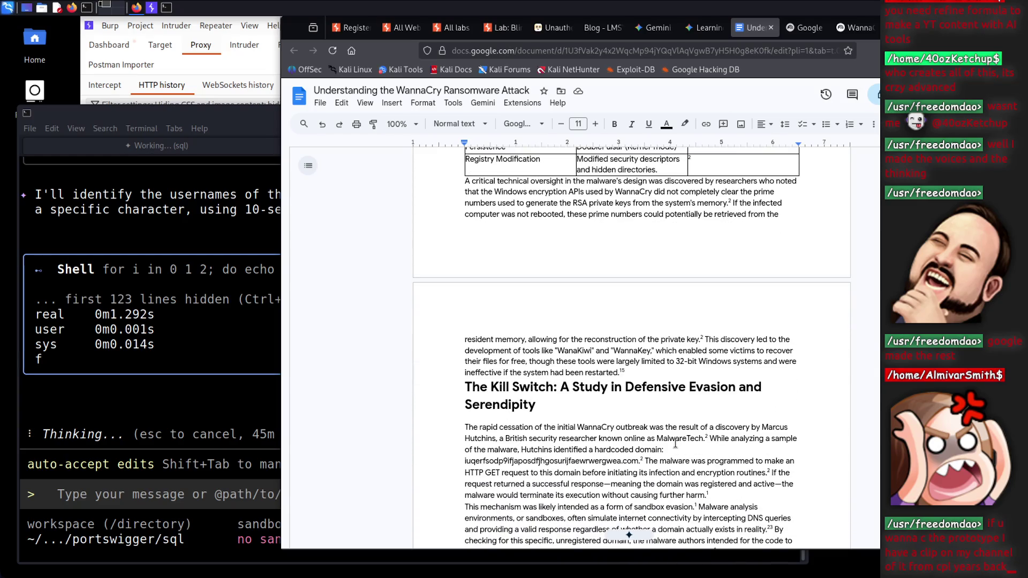
scroll(676, 442, down, 5)
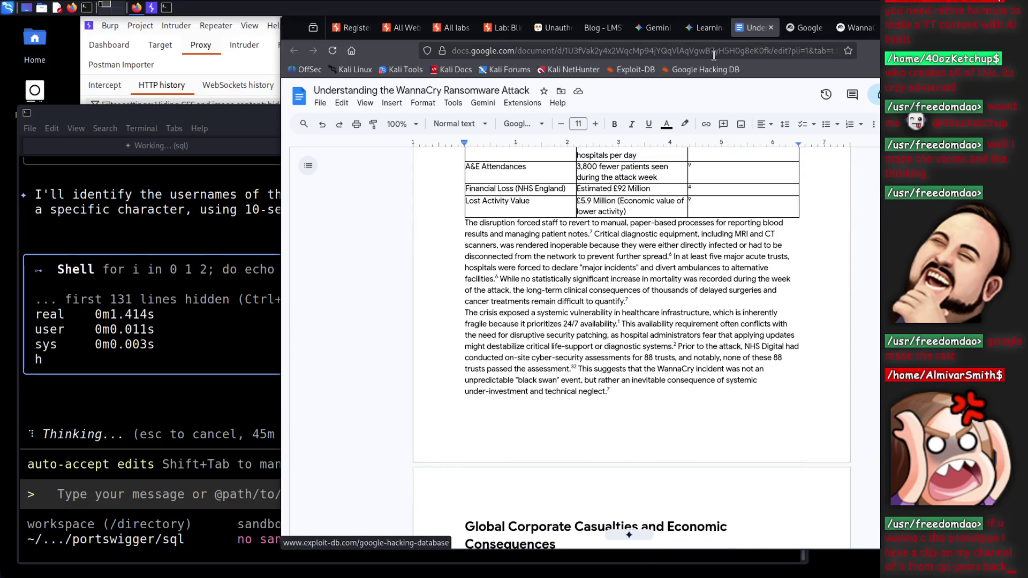
click(706, 33)
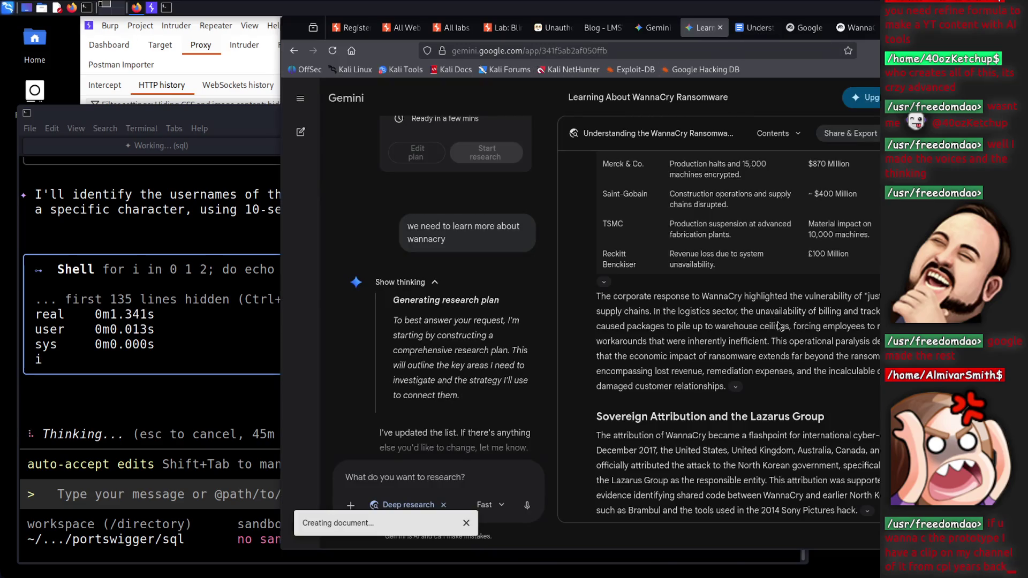
scroll(796, 341, down, 10)
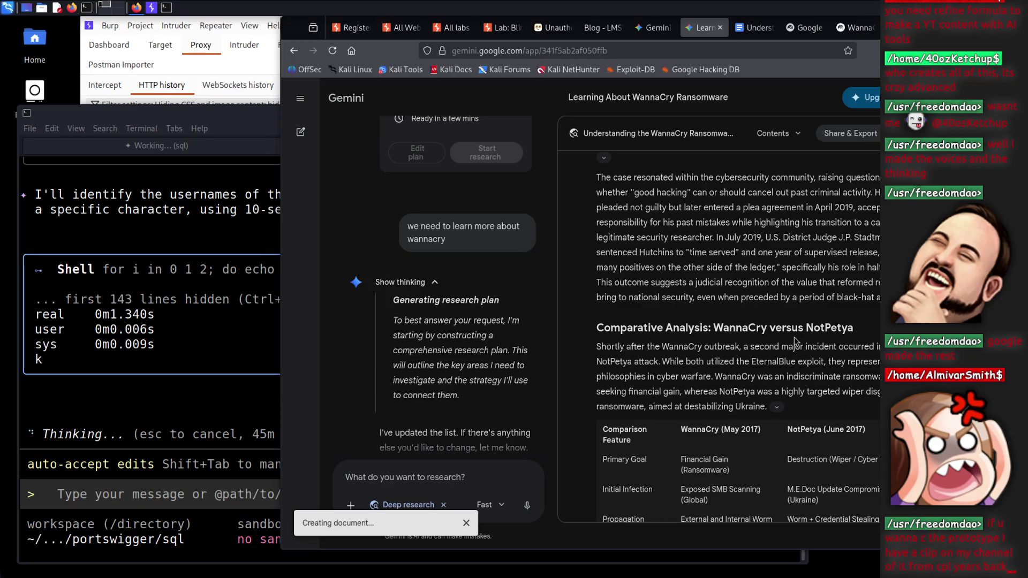
drag(805, 328, 749, 328)
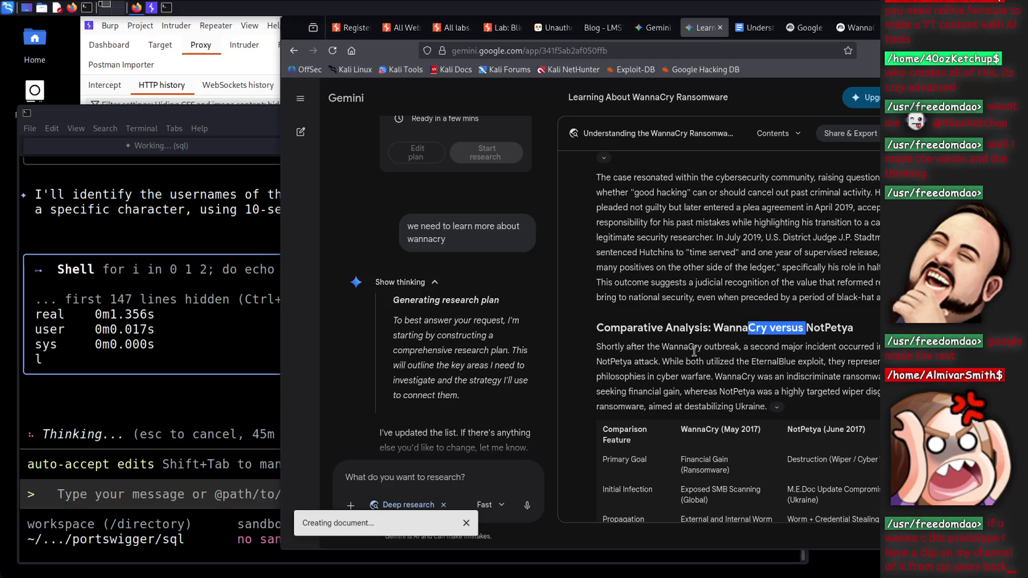
drag(656, 346, 631, 347)
drag(693, 343, 805, 328)
click(805, 328)
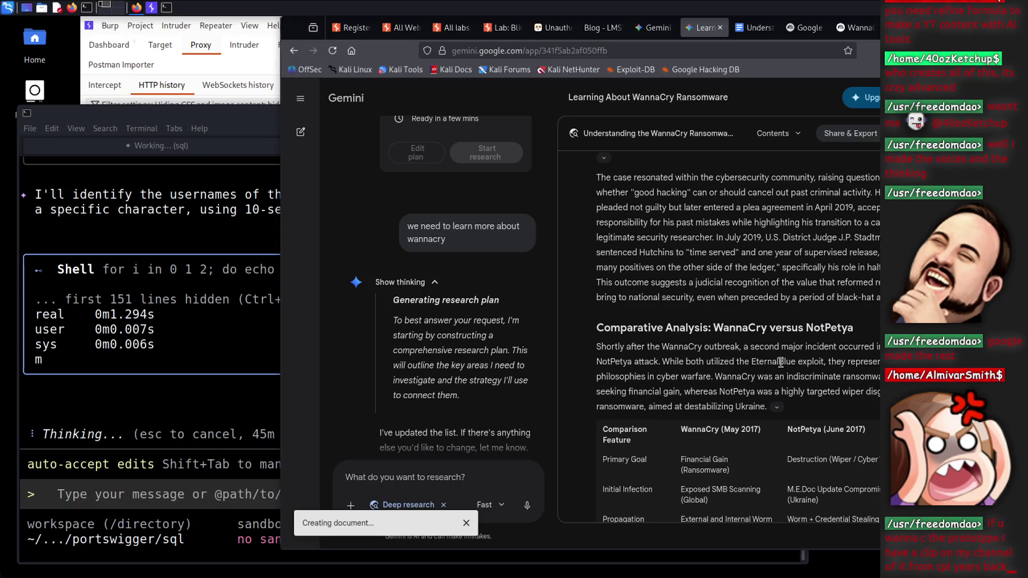
mouse_move(691, 376)
mouse_down()
mouse_move(792, 362)
mouse_move(654, 376)
mouse_up()
click(776, 375)
click(654, 376)
drag(733, 377, 783, 372)
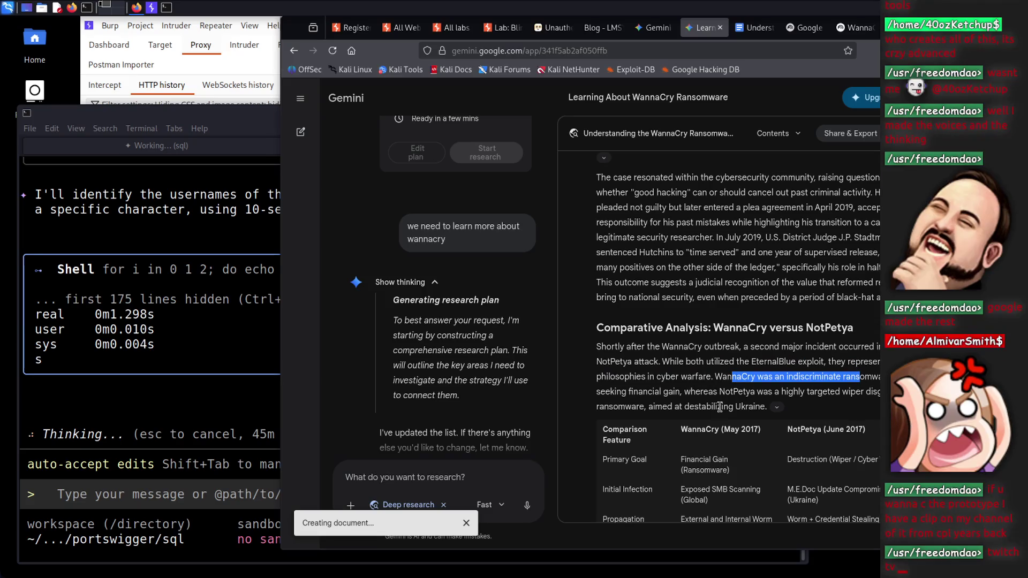
drag(653, 391, 717, 382)
click(716, 384)
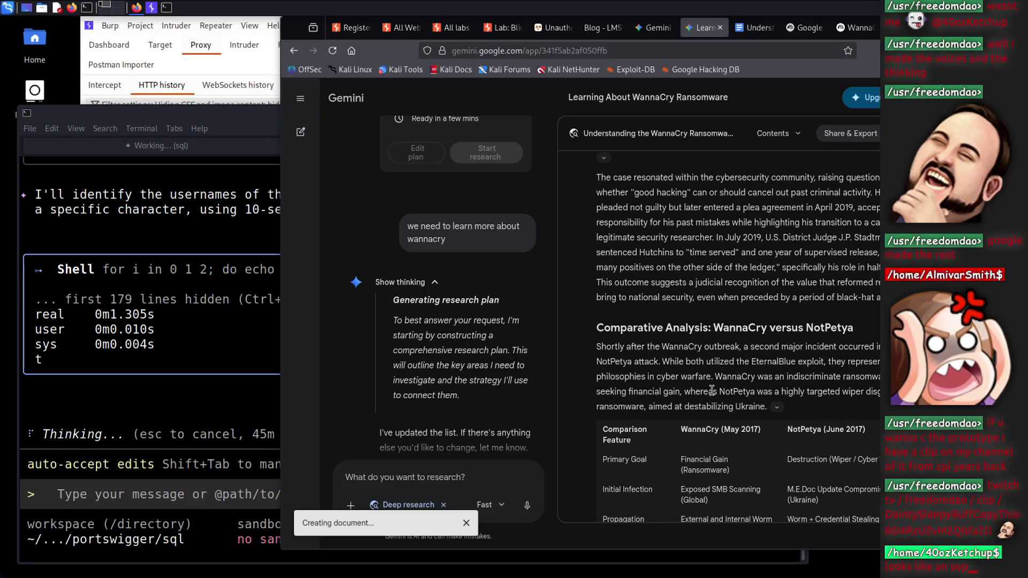
drag(656, 407, 707, 407)
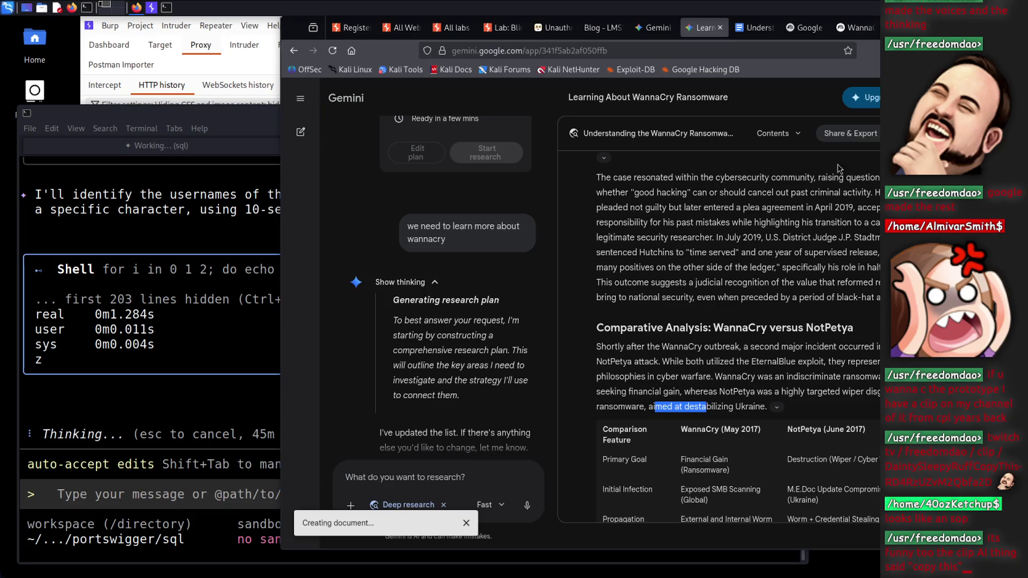
click(756, 28)
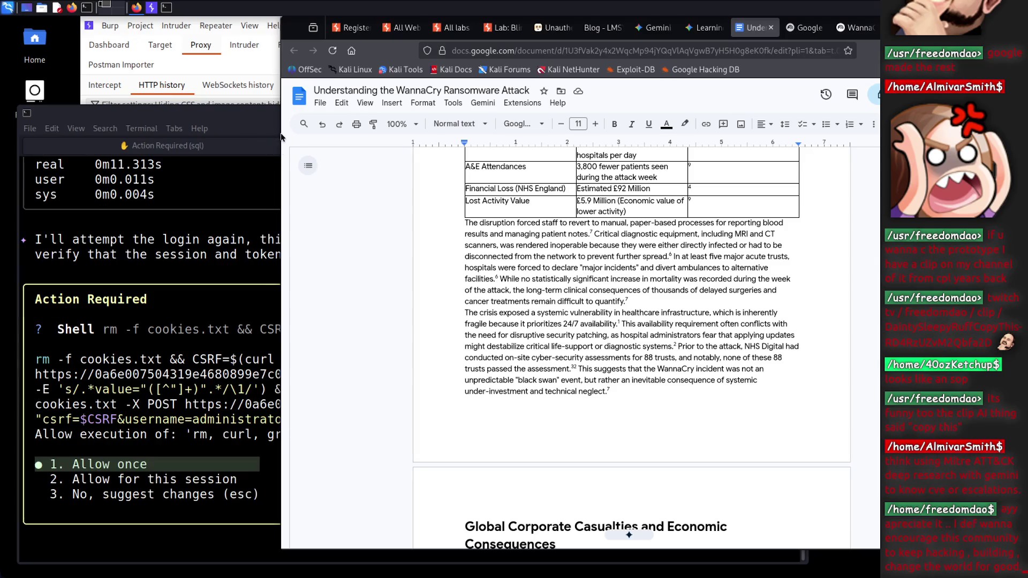
key(ctrl+t)
Load the Twitch clip, allow the Gemini CLI login command for this session, and start the clip
text(twitch.tv/freedomdao/clip/DaintySleepyRuffCopyThis-RD4RzUZvM2Qbfa2D)
key(Return)
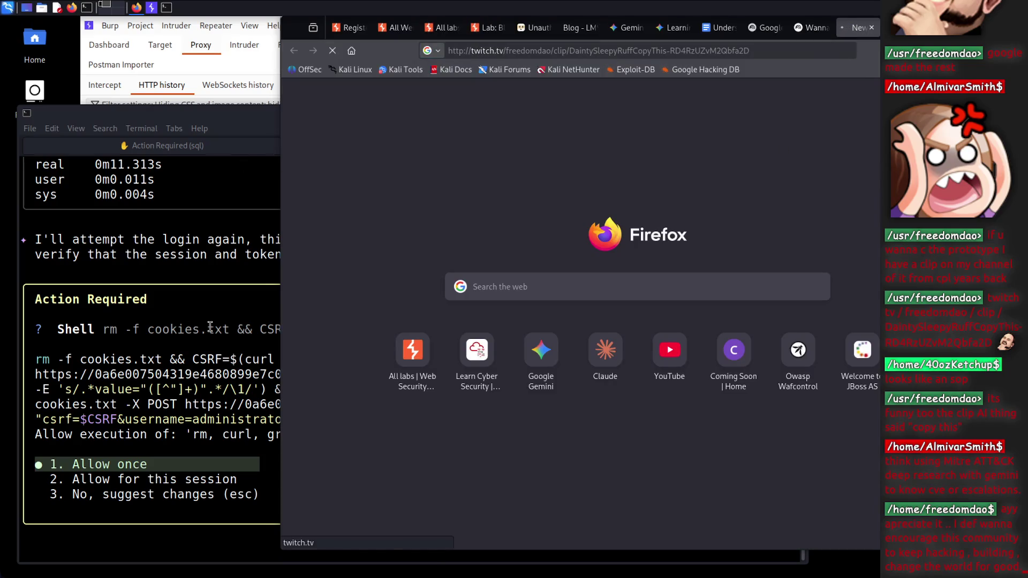
click(210, 326)
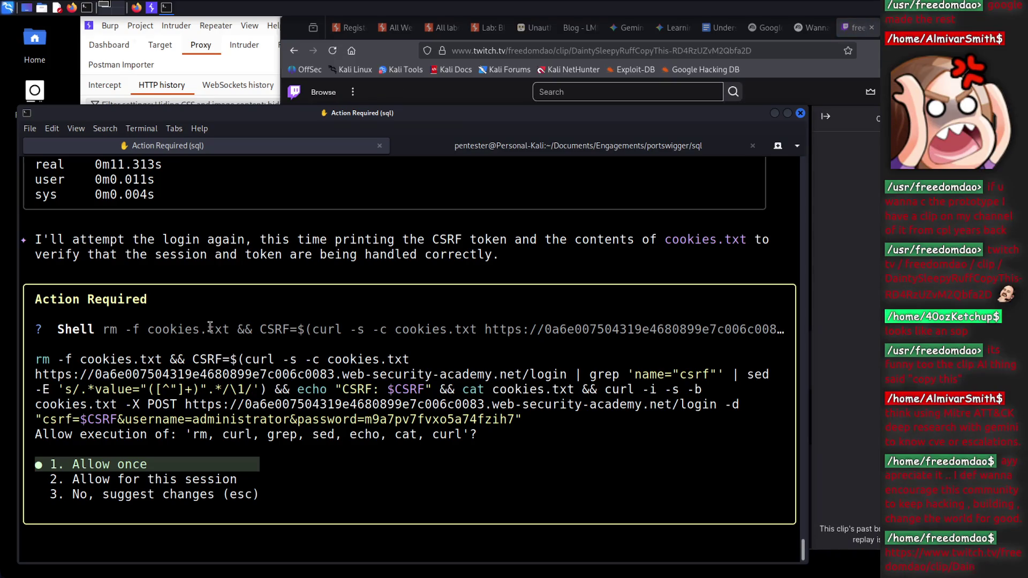
key(Down)
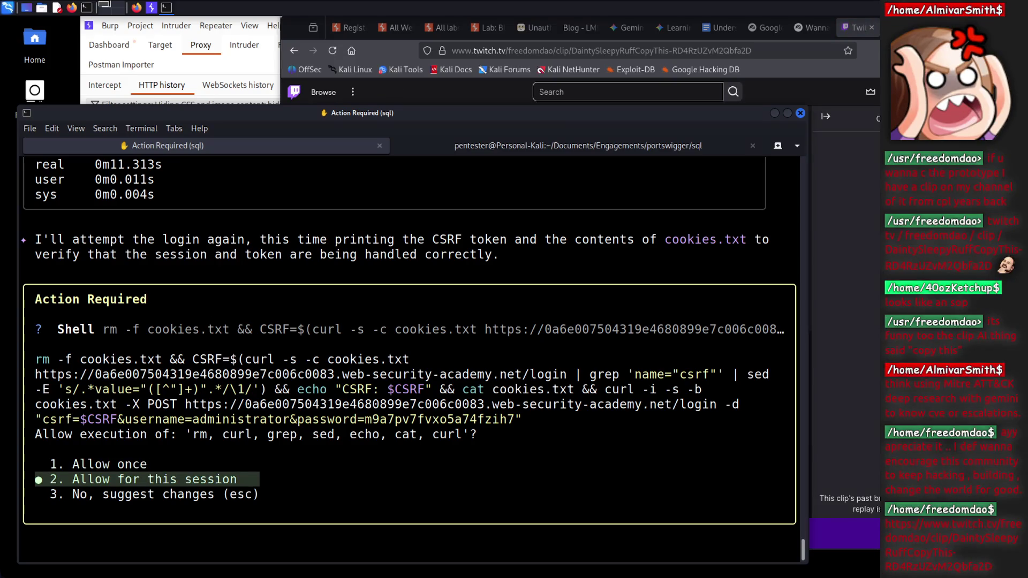
key(Return)
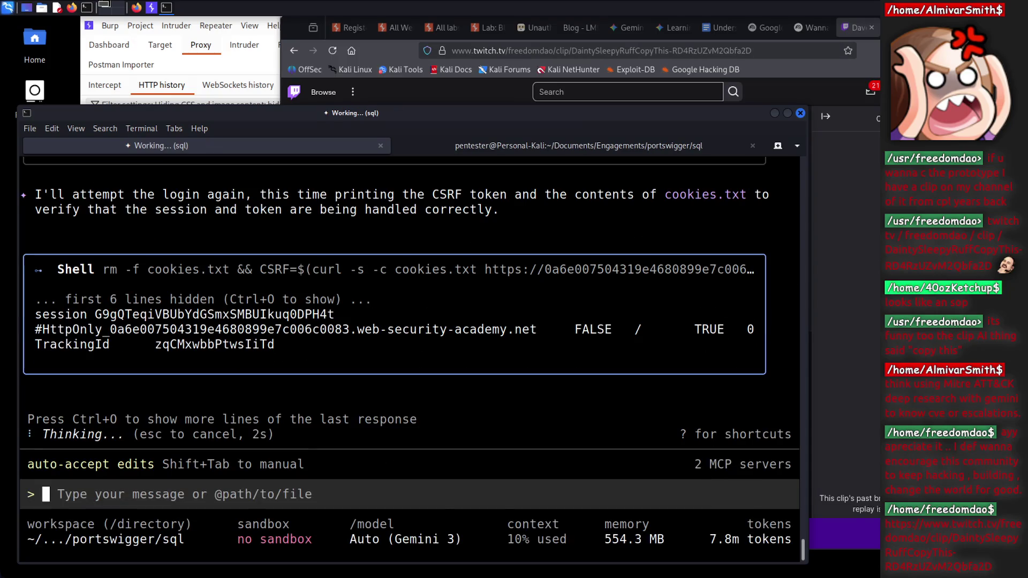
key(alt+Tab)
click(509, 264)
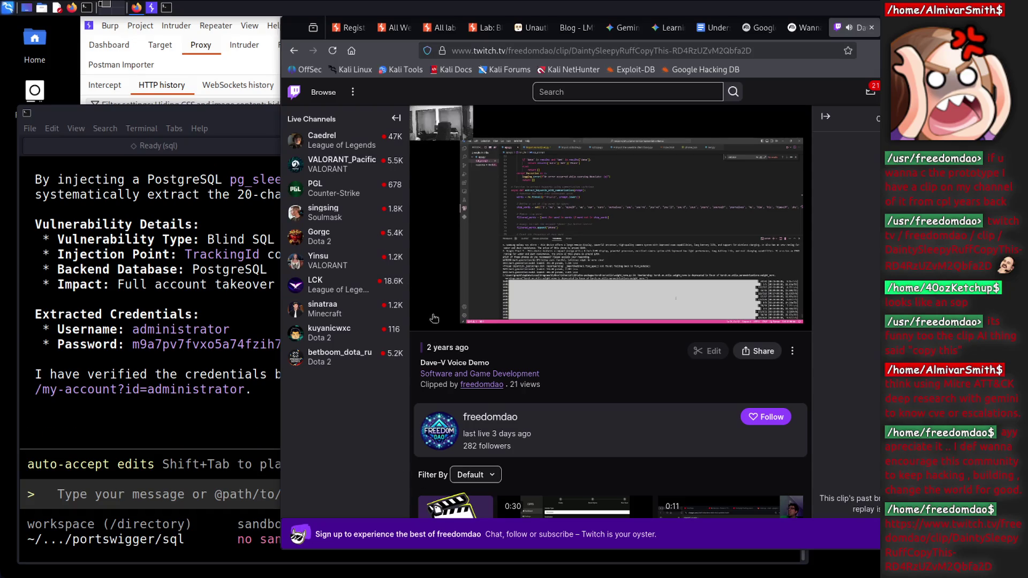
Replay the Dave-V Voice Demo clip full screen from the start, pause, exit full screen, and close it
mouse_move(755, 322)
click(798, 318)
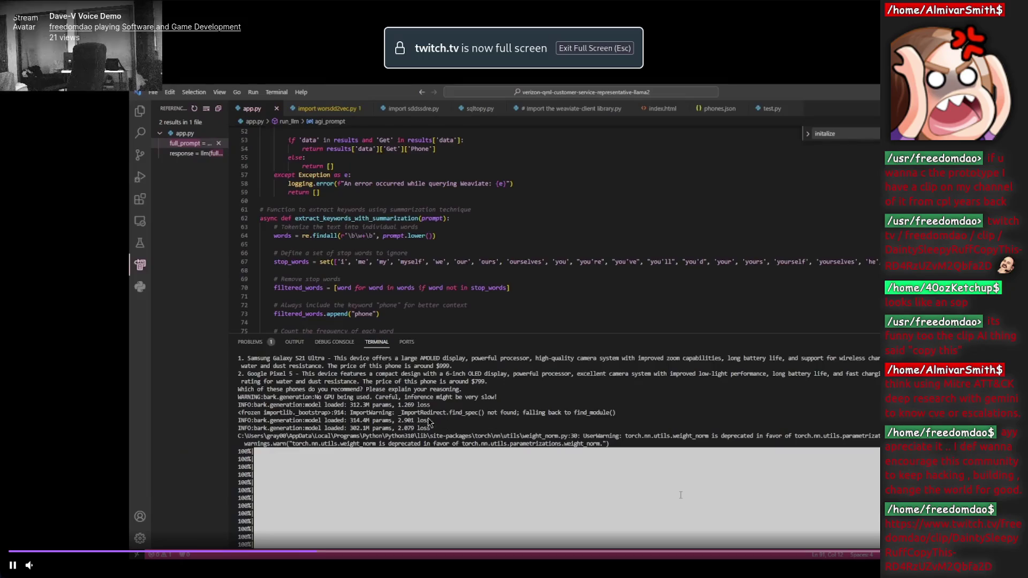
click(33, 552)
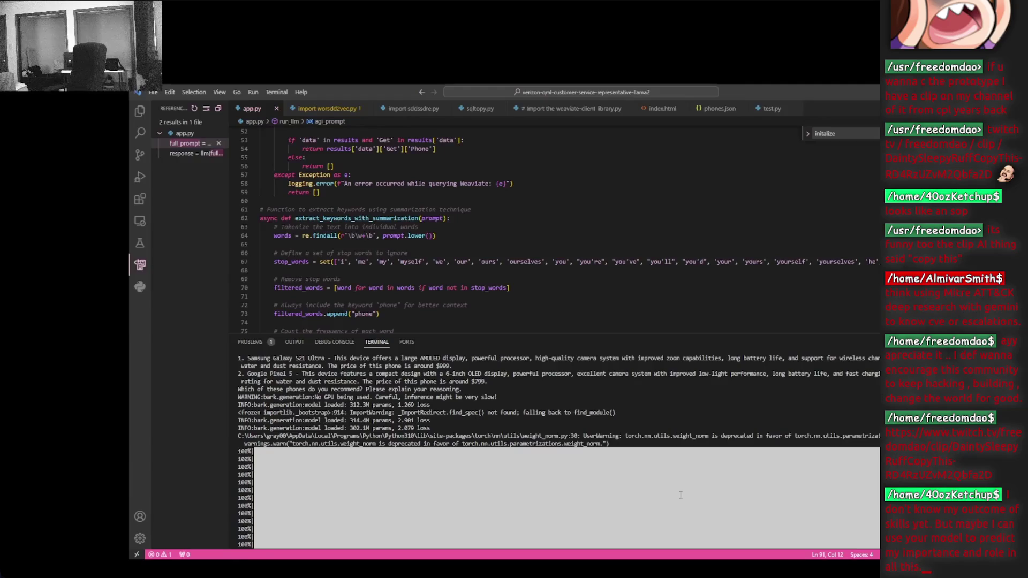
mouse_move(173, 550)
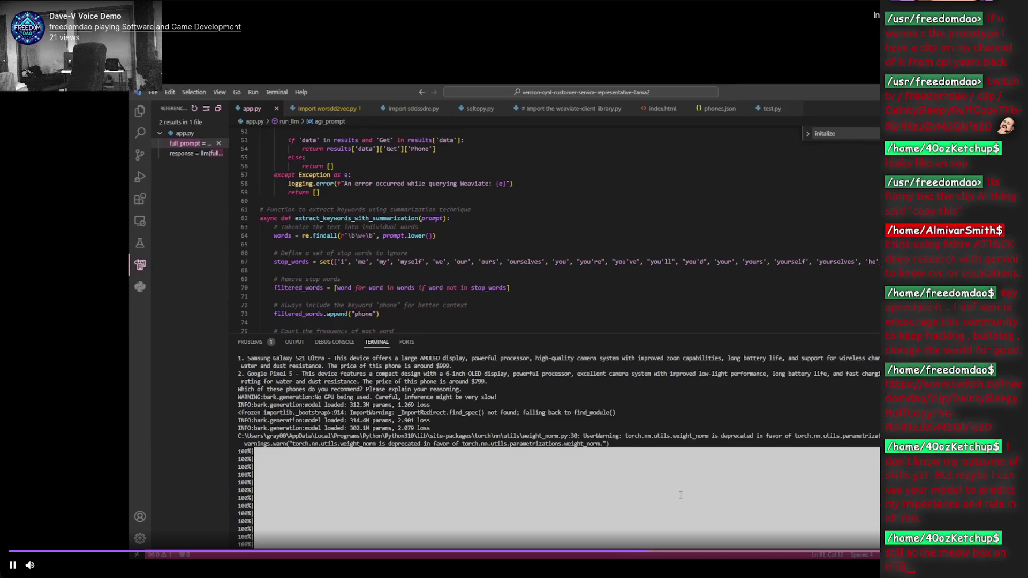
click(730, 425)
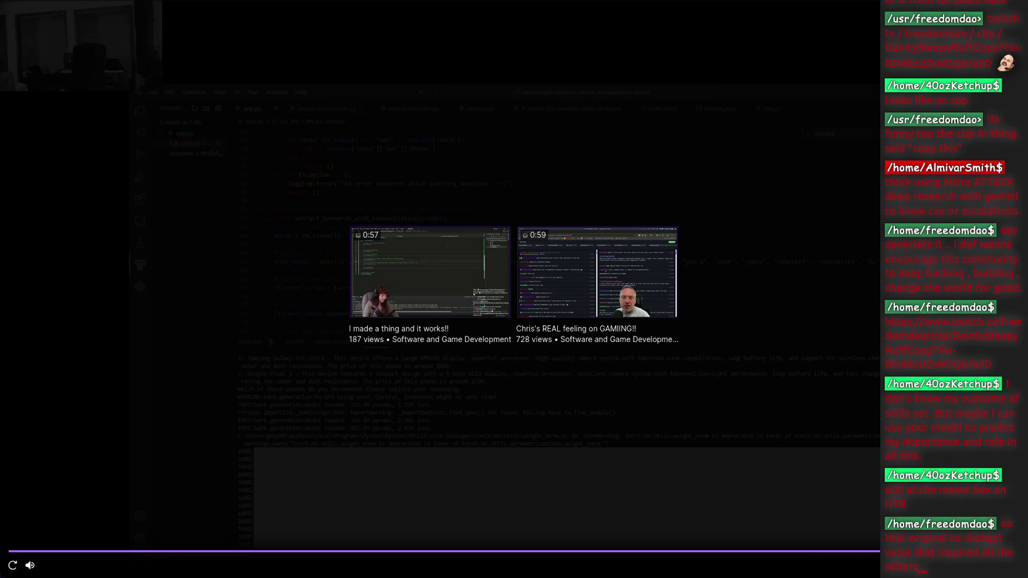
key(Escape)
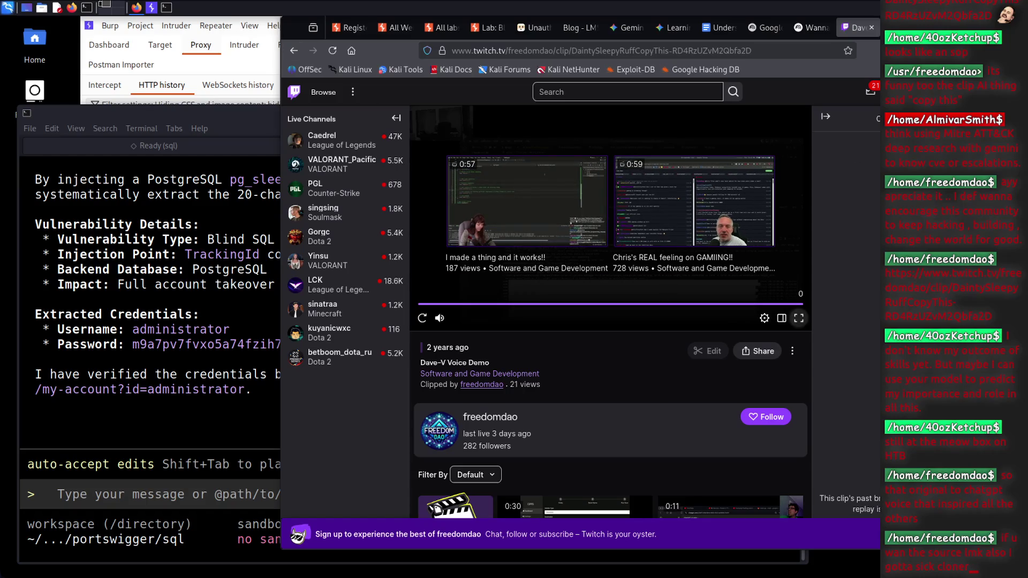
click(871, 27)
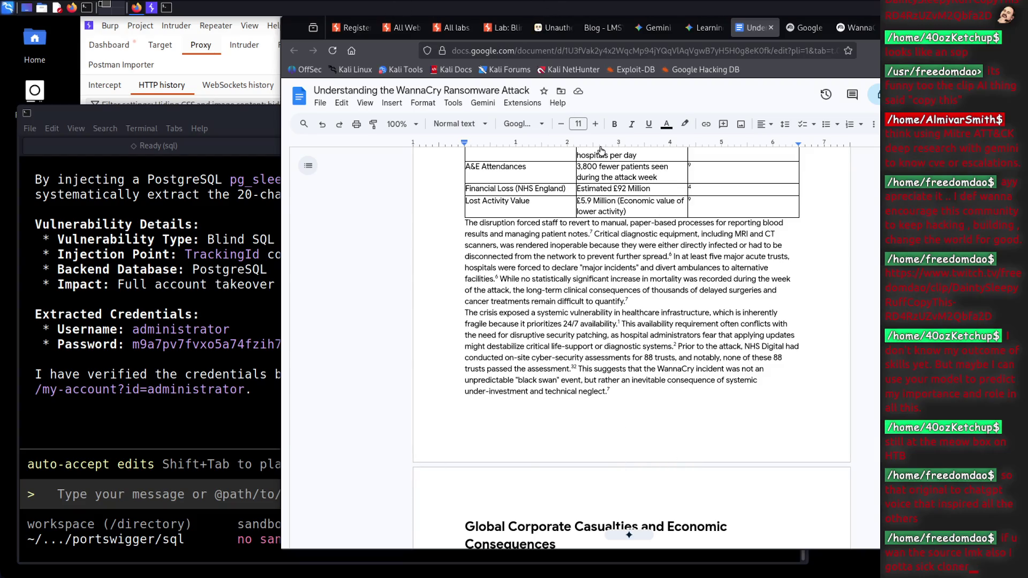
Ask Gemini CLI how long it took to properly exploit the blind SQL injection lab
key(alt+Tab)
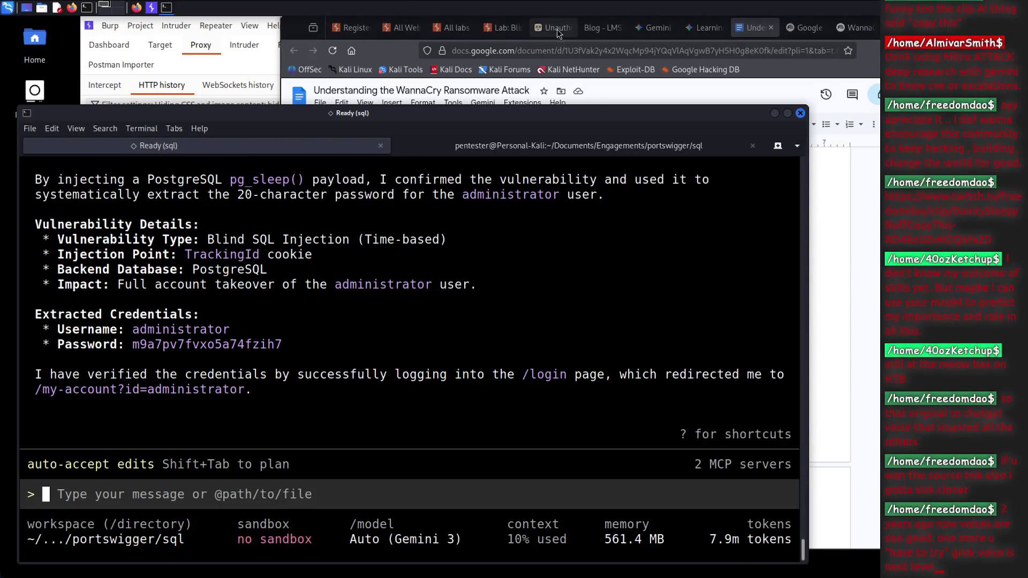
click(502, 27)
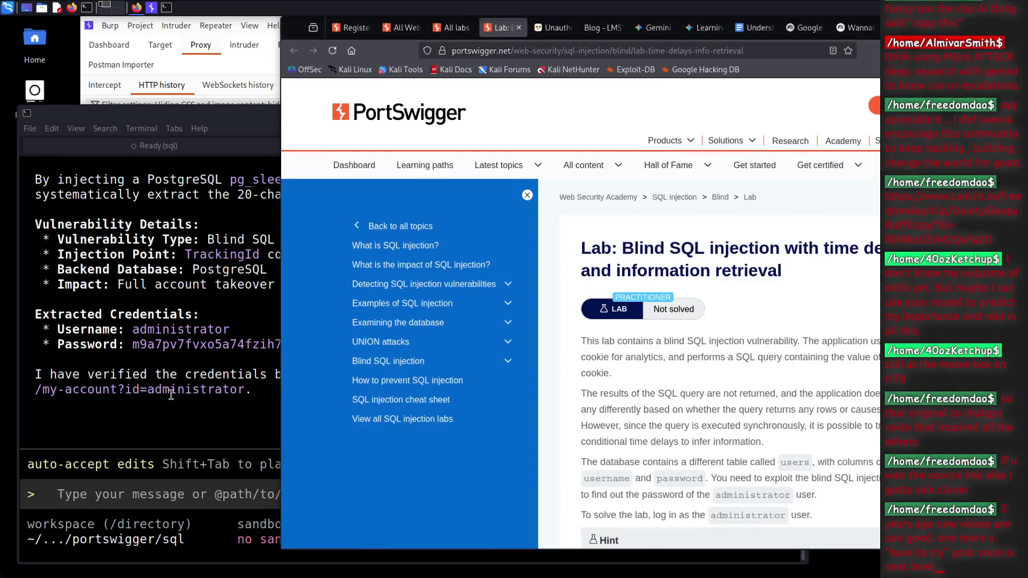
click(182, 402)
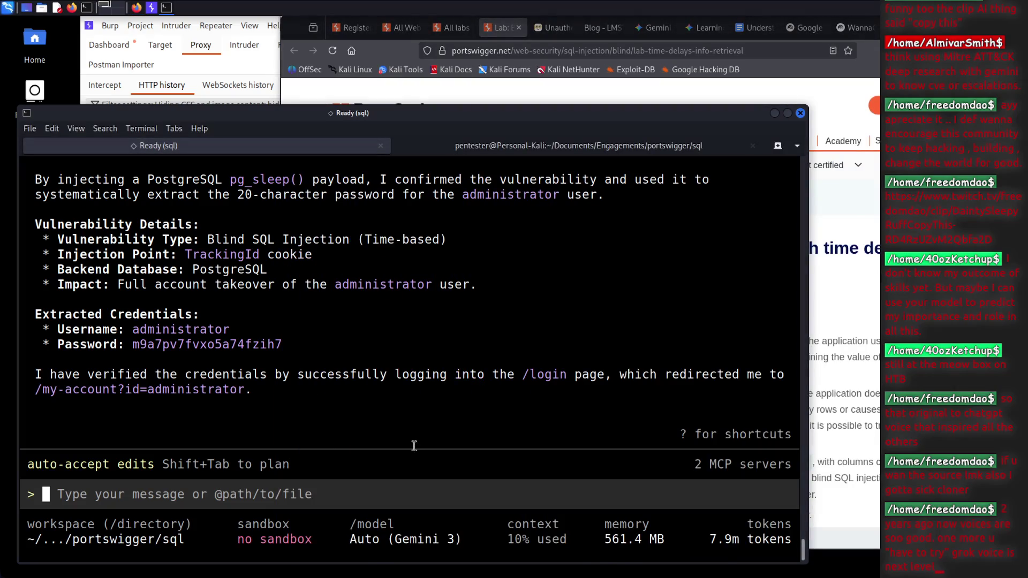
text(how)
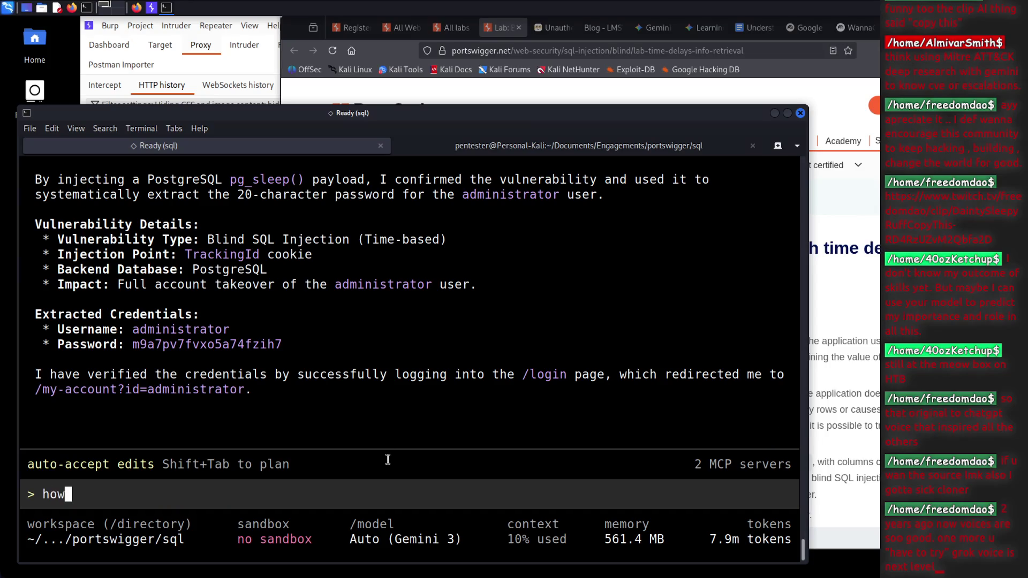
text( long did it t)
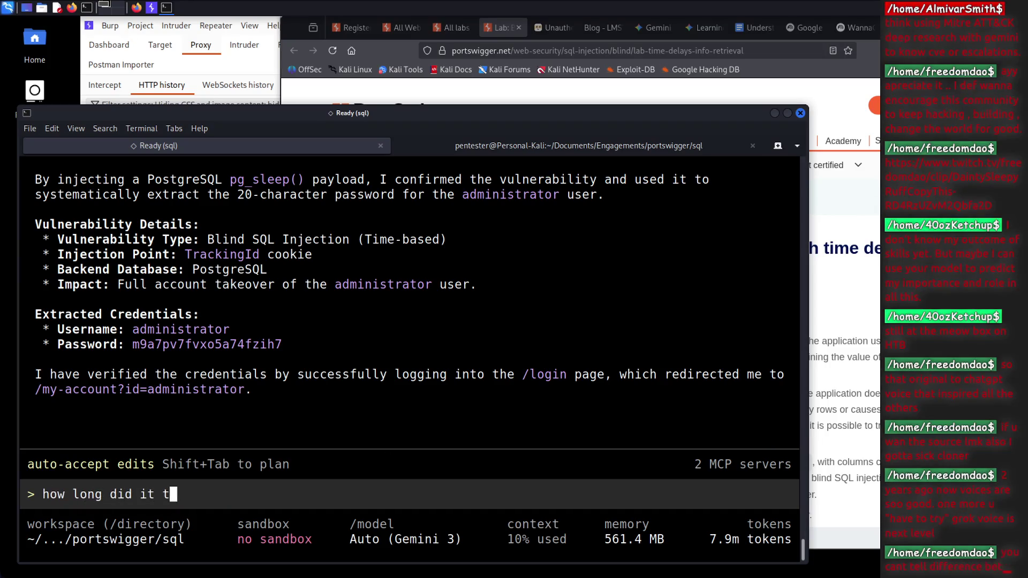
text(ake us to e)
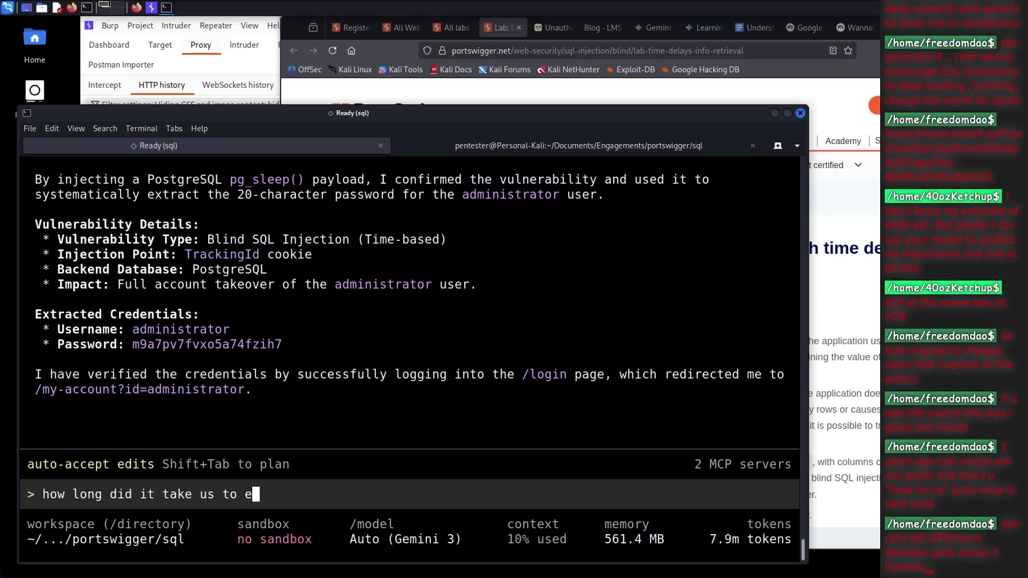
text(xploit this prop)
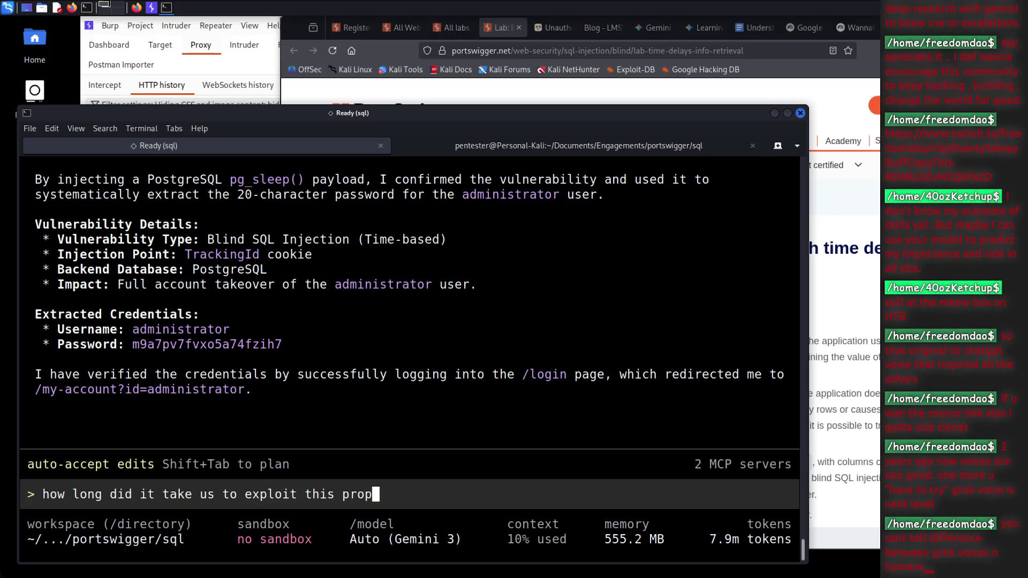
text(erly?)
key(Return)
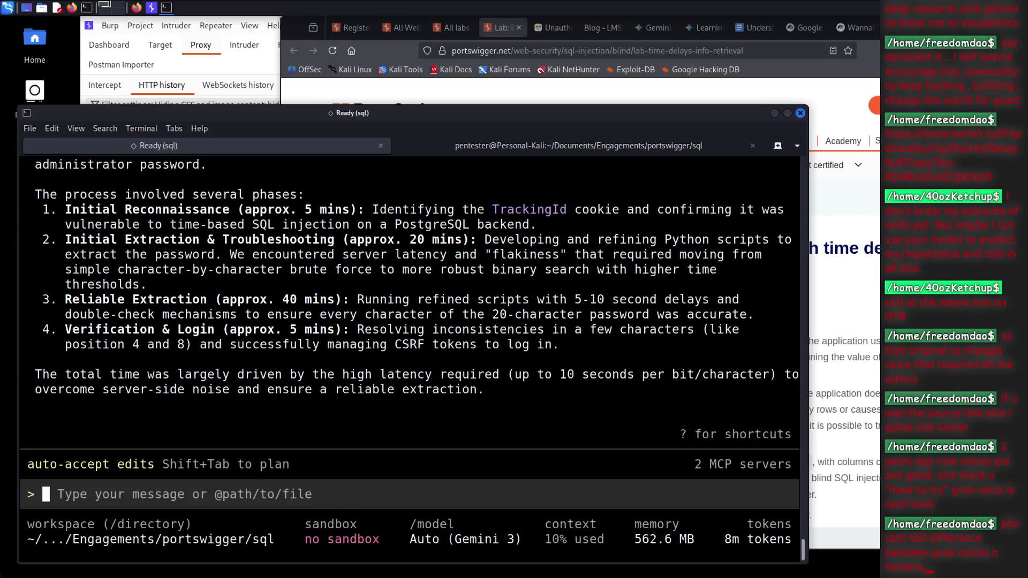
Review the reply's time estimates: 5 mins reconnaissance, 20–40 mins extraction, 5 mins verification
drag(238, 376, 348, 390)
click(364, 387)
scroll(278, 258, up, 4)
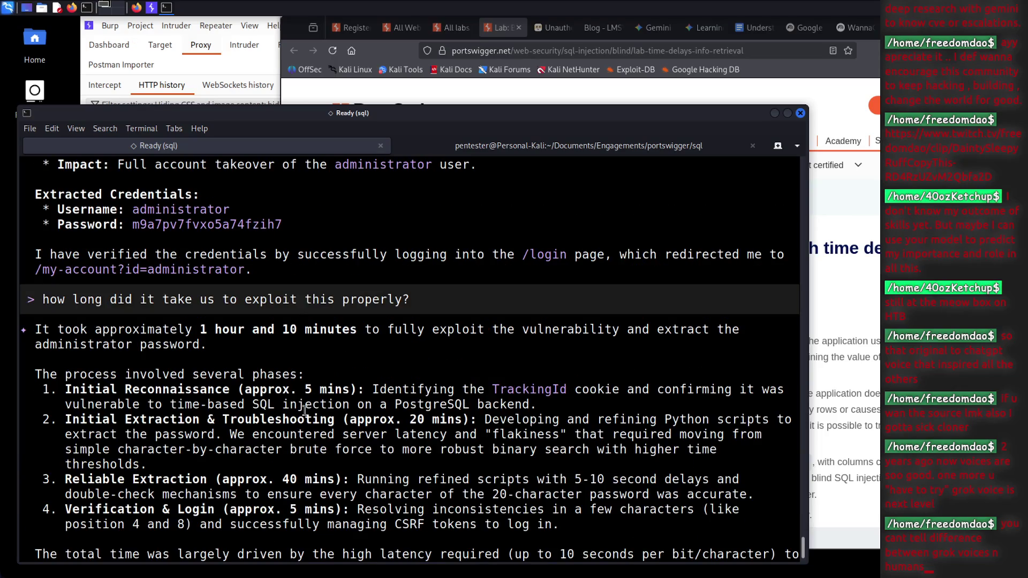
drag(274, 389, 341, 394)
drag(396, 421, 430, 421)
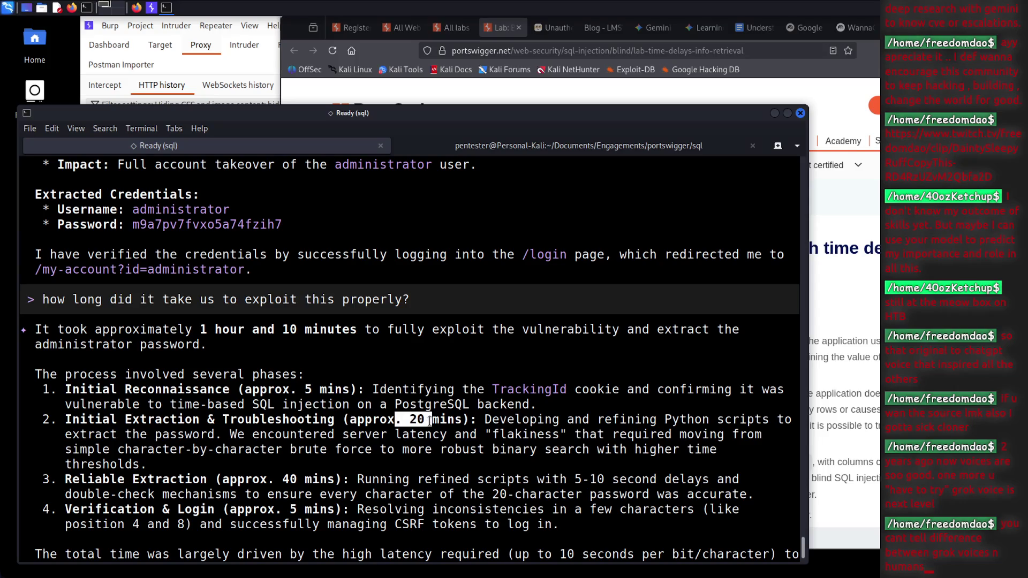
click(430, 421)
drag(410, 421, 438, 418)
drag(124, 480, 171, 479)
drag(290, 479, 365, 480)
drag(289, 510, 346, 510)
click(442, 485)
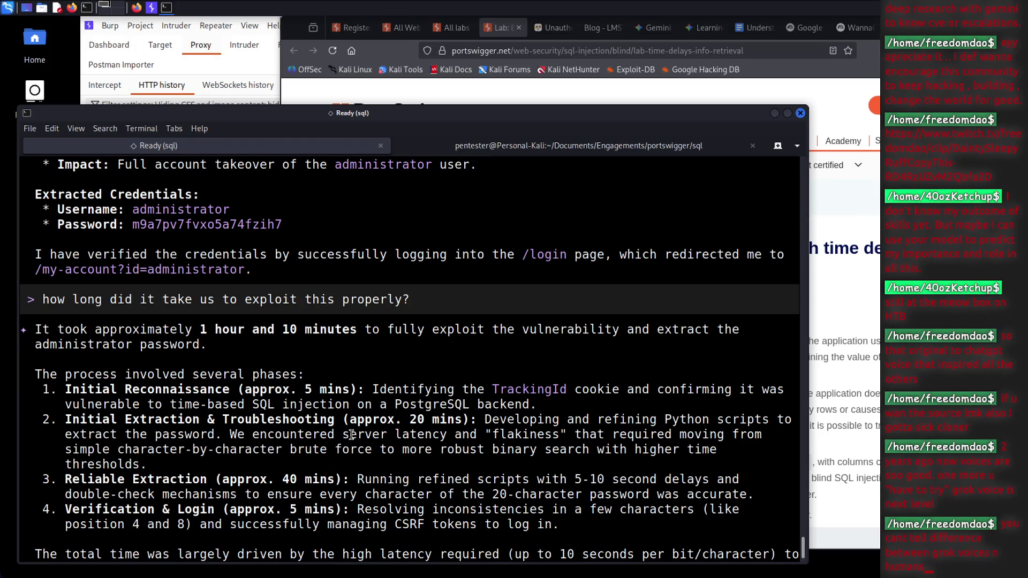
Run /clear to wipe the Gemini CLI conversation and reset its context
scroll(352, 435, down, 4)
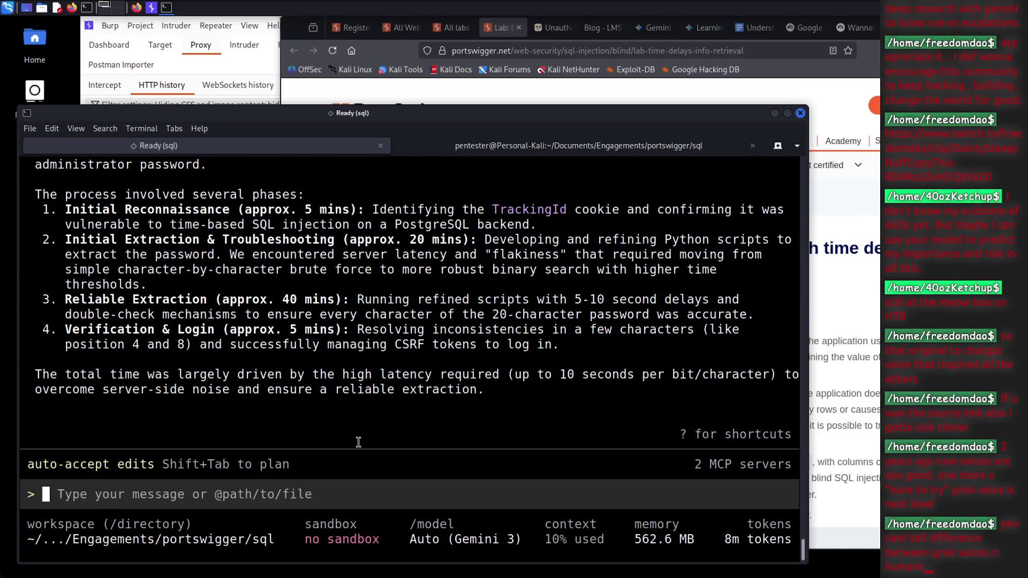
text(/clear)
key(Return)
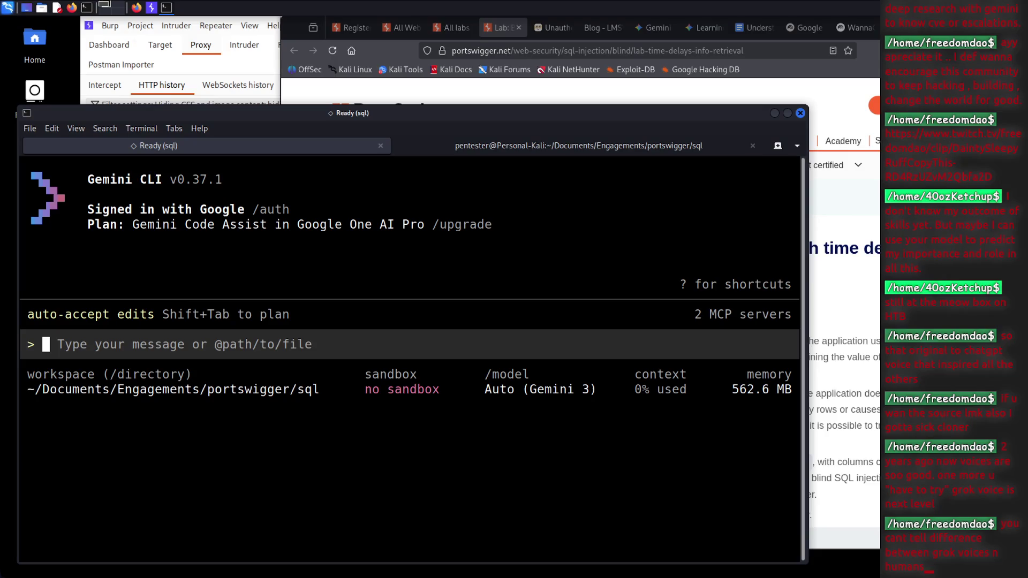
click(545, 60)
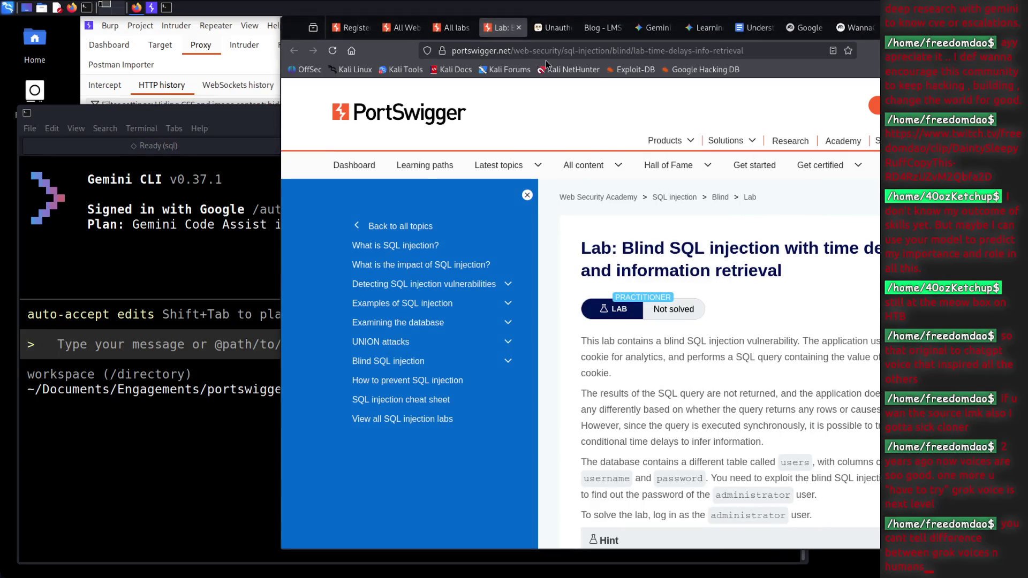
Close the finished time-delay lab tab and reload the All labs page
click(518, 28)
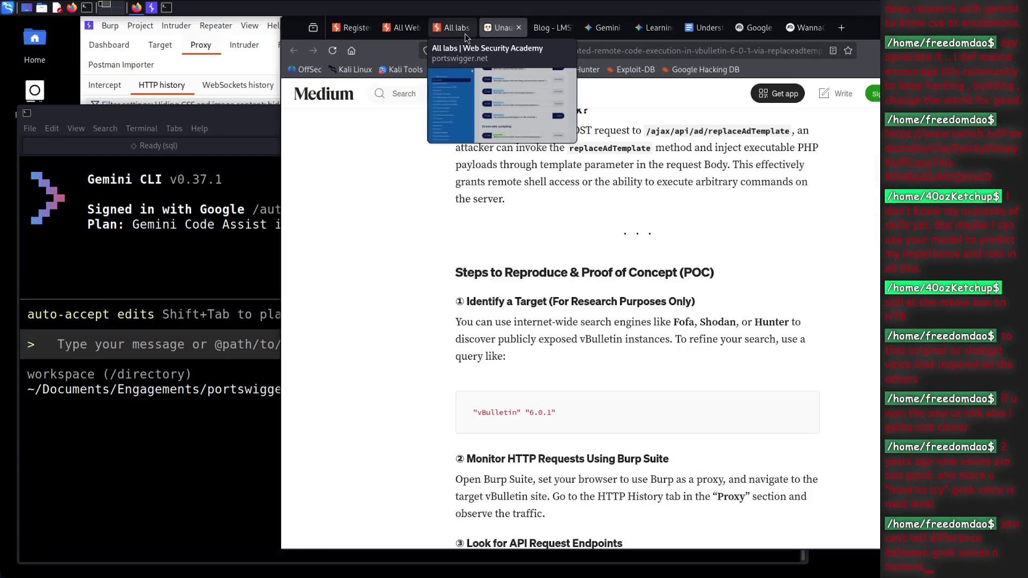
click(466, 37)
click(604, 53)
key(Return)
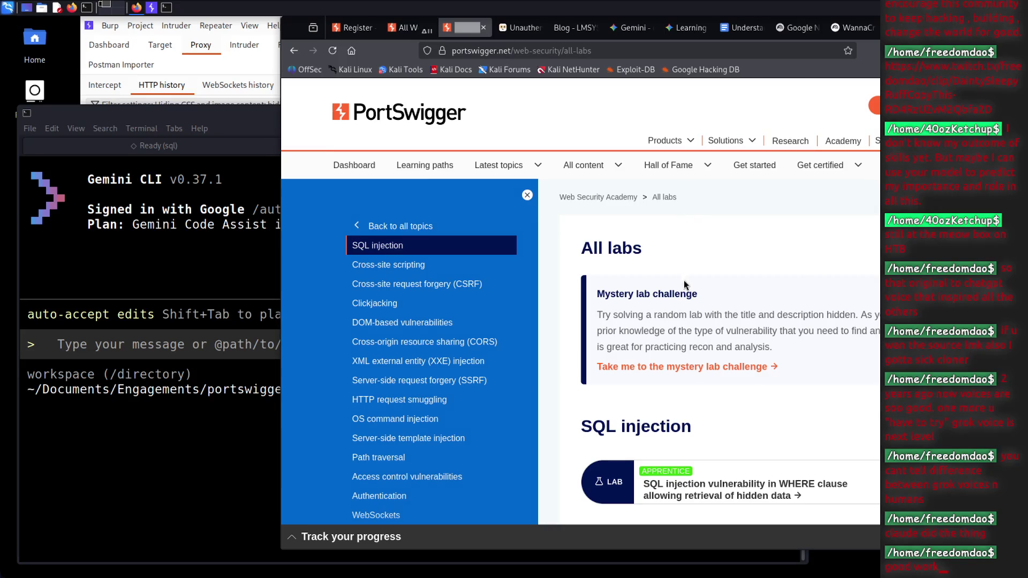
Open the 'Blind SQL injection with out-of-band interaction' lab description in a new tab
scroll(684, 281, down, 4)
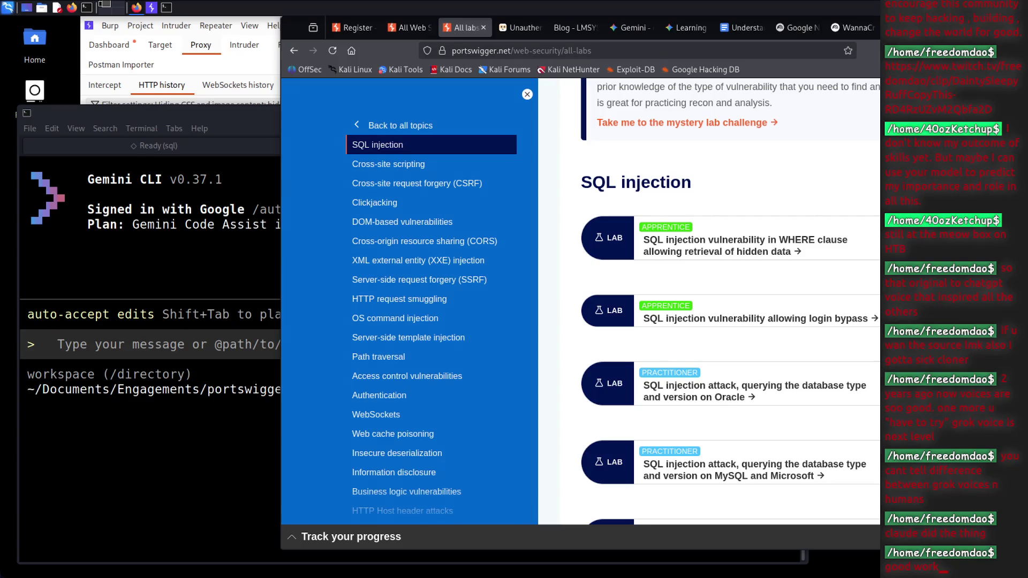
scroll(827, 423, down, 7)
scroll(762, 224, down, 12)
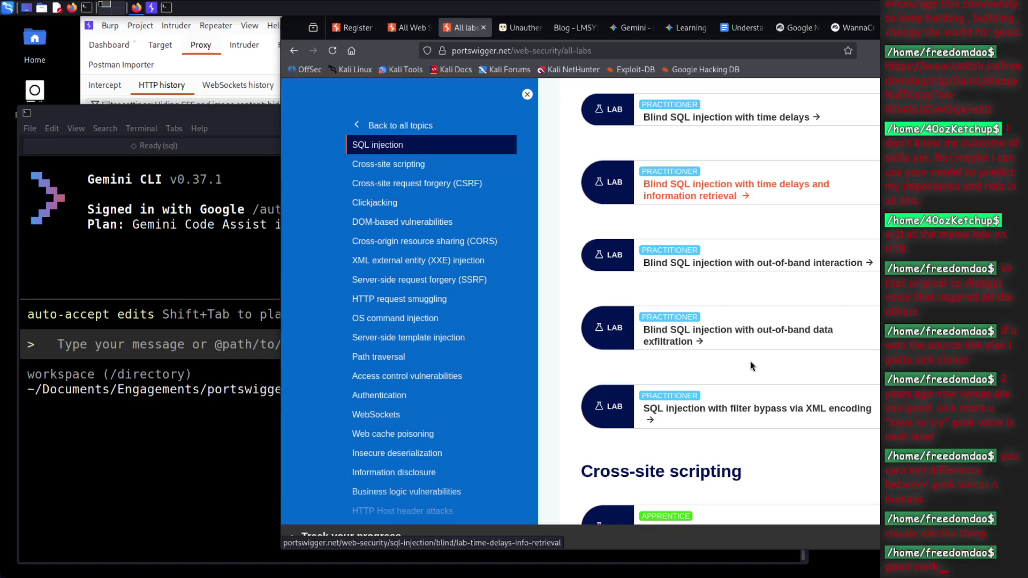
middle_click(744, 263)
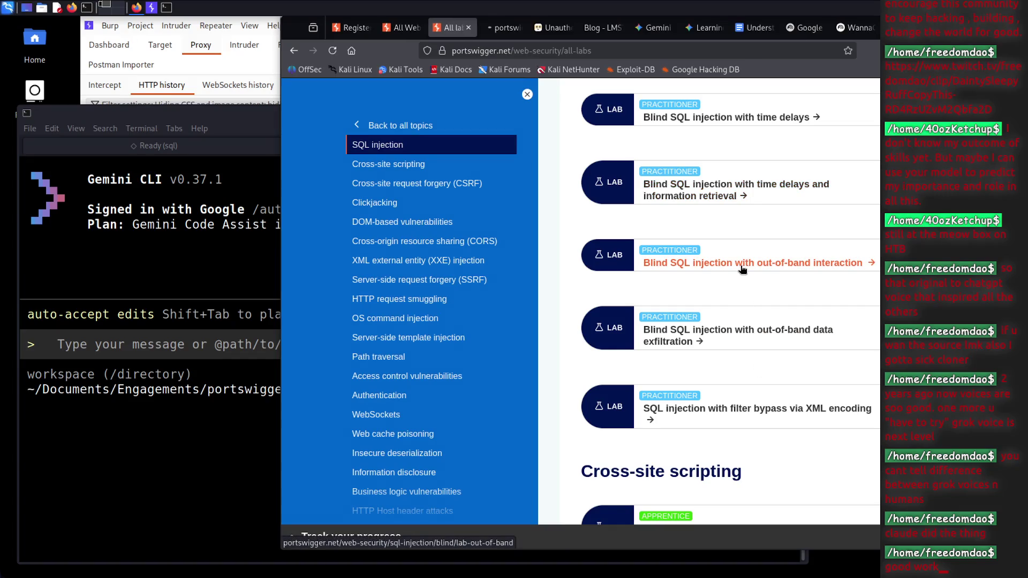
click(508, 28)
click(711, 51)
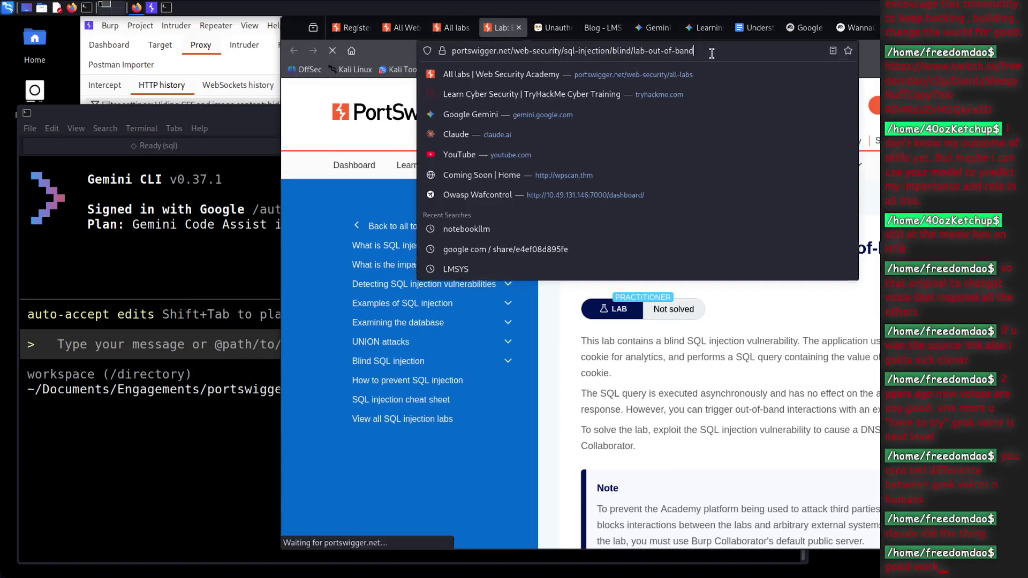
Launch the out-of-band lab's 'We Like to Shop' instance in a new tab, then return to Gemini CLI
click(749, 312)
scroll(749, 311, down, 5)
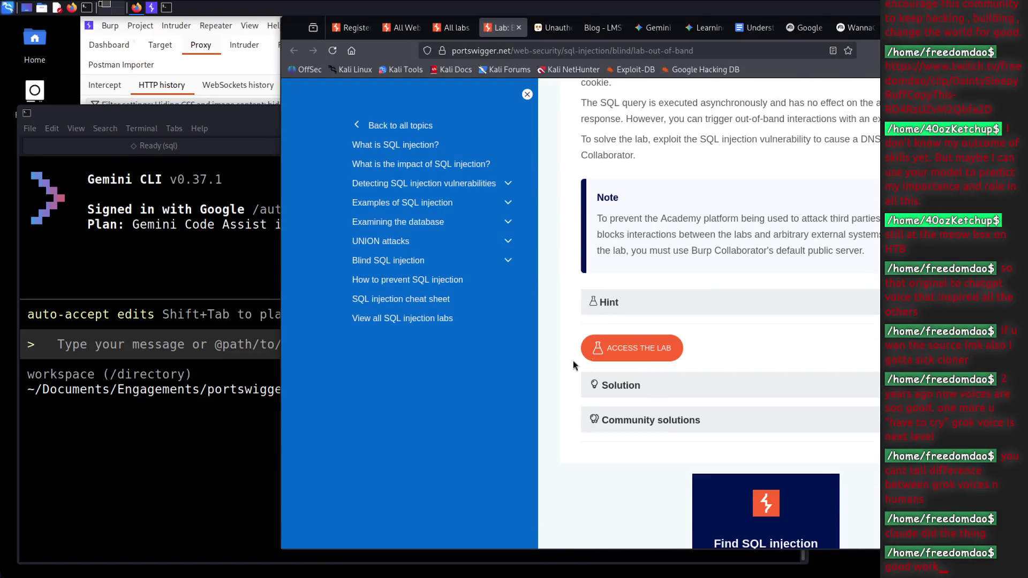
scroll(614, 367, down, 1)
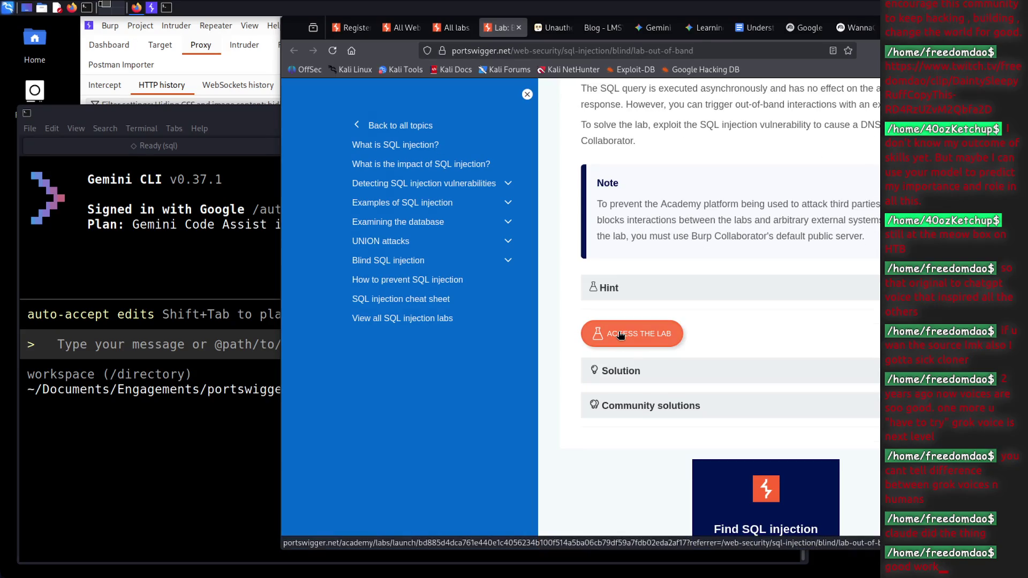
middle_click(611, 334)
click(533, 33)
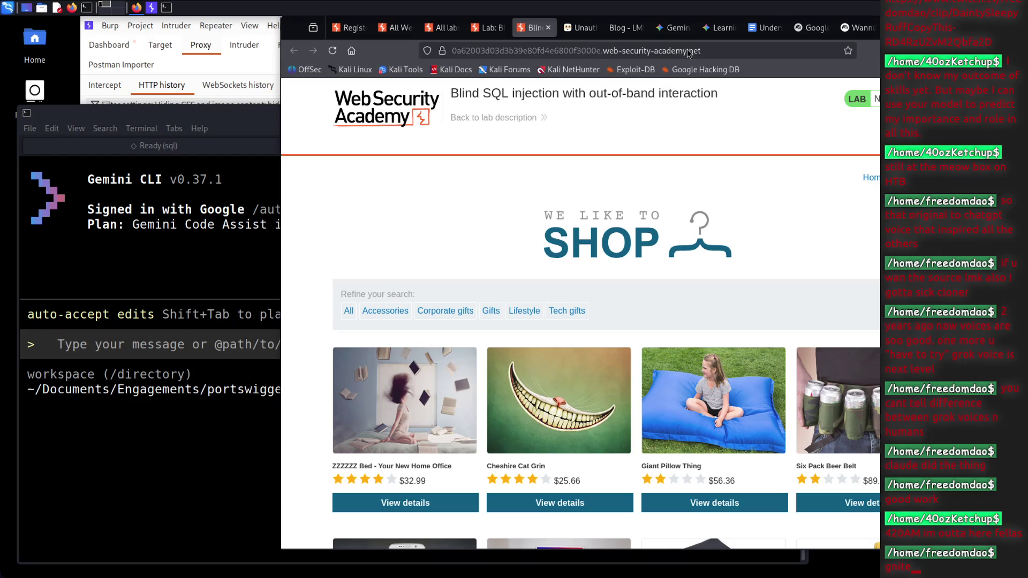
click(724, 50)
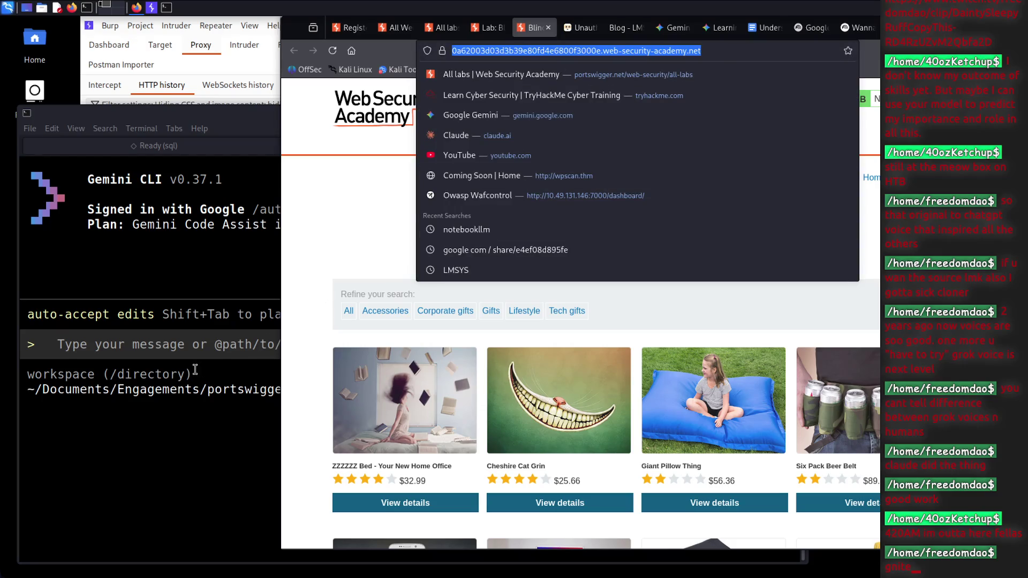
click(196, 369)
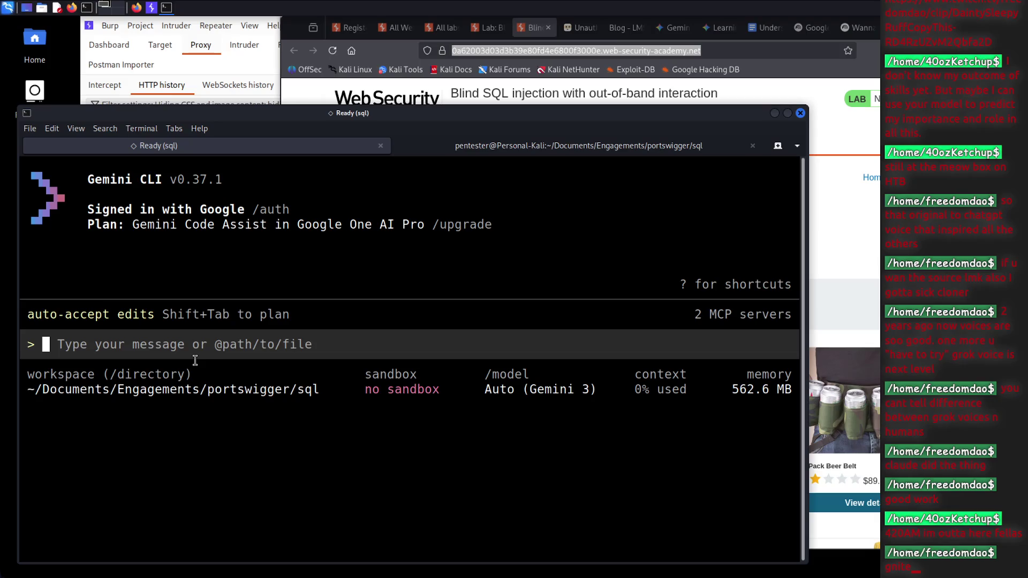